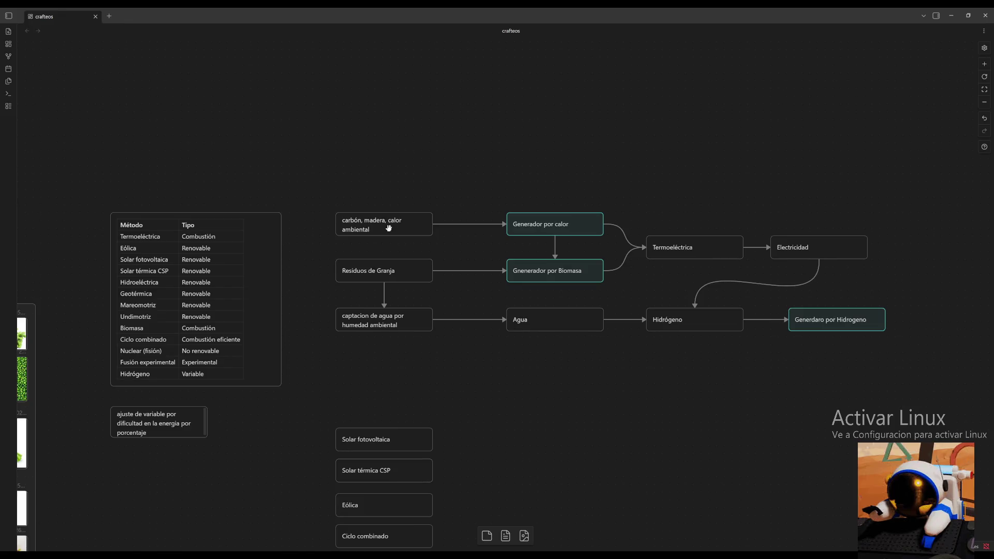
Colour the two left input nodes (carbón/madera/calor ambiental and Residuos de Granja) green.
click(388, 228)
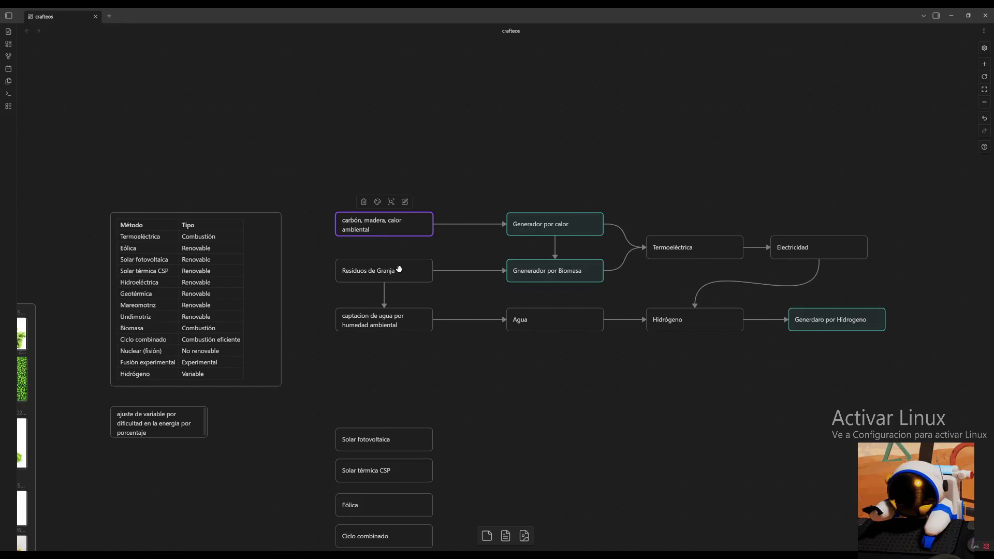
click(395, 270)
click(393, 222)
click(401, 271)
click(401, 233)
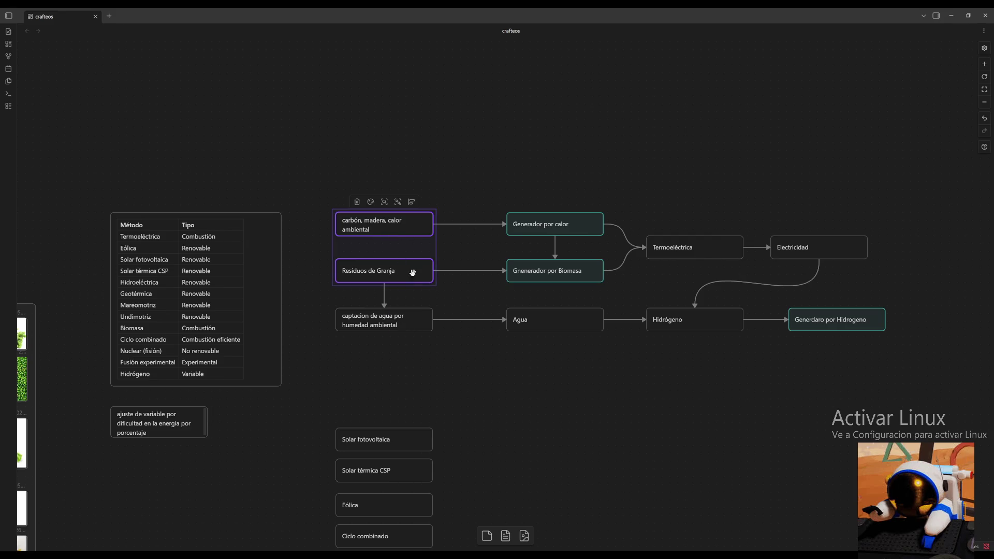
click(405, 267)
click(379, 250)
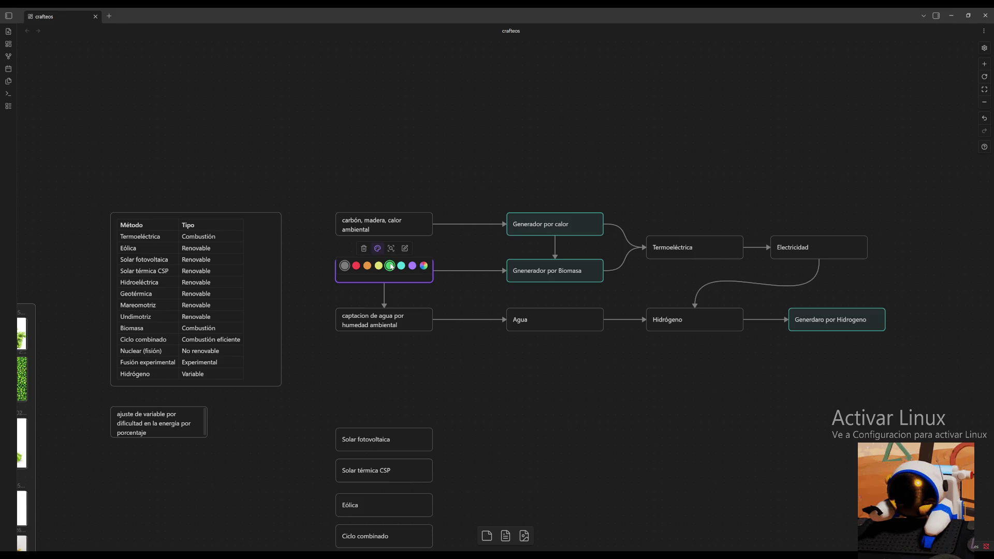
mouse_move(427, 180)
mouse_down()
mouse_move(374, 347)
mouse_move(378, 291)
mouse_up()
click(370, 201)
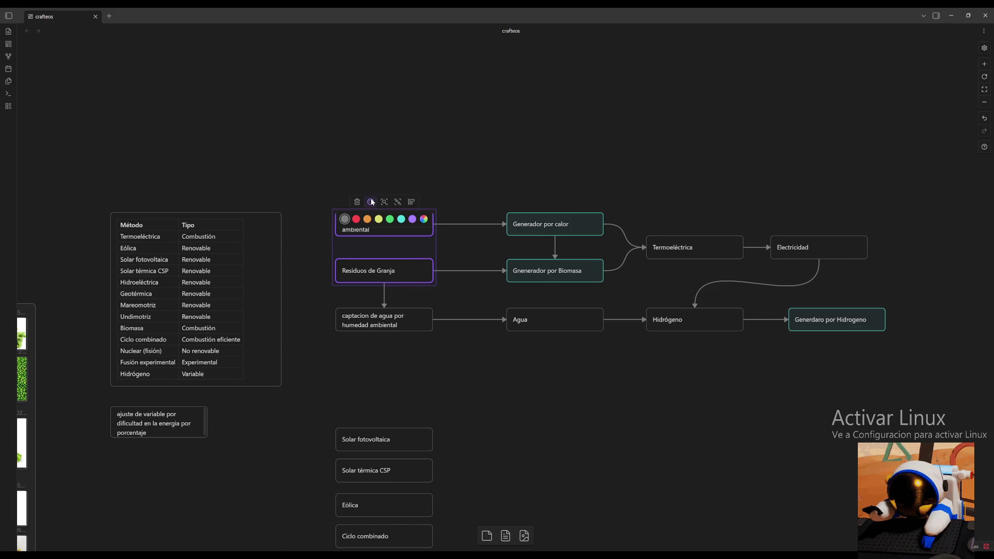
click(390, 219)
Colour the Agua and Hidrógeno nodes green.
click(549, 323)
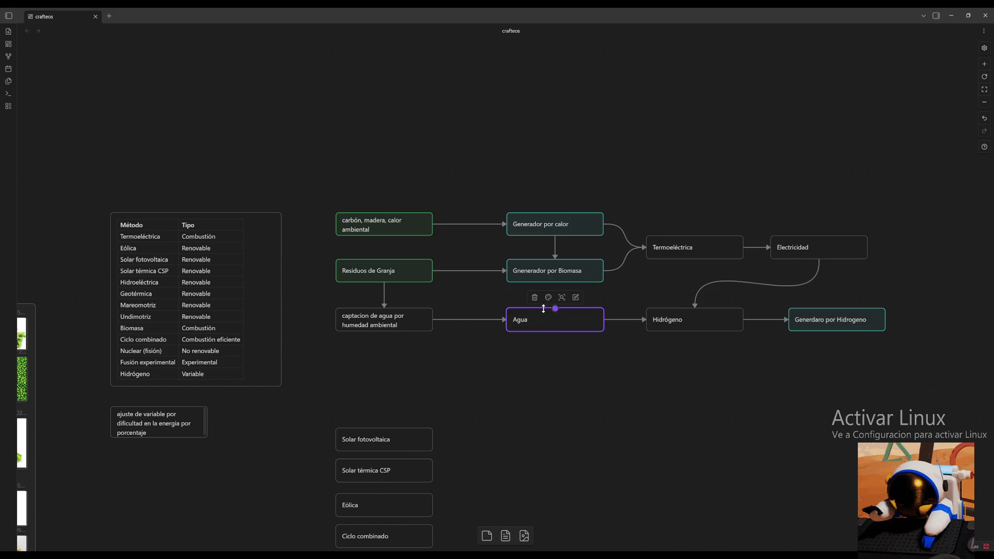
click(548, 298)
click(560, 314)
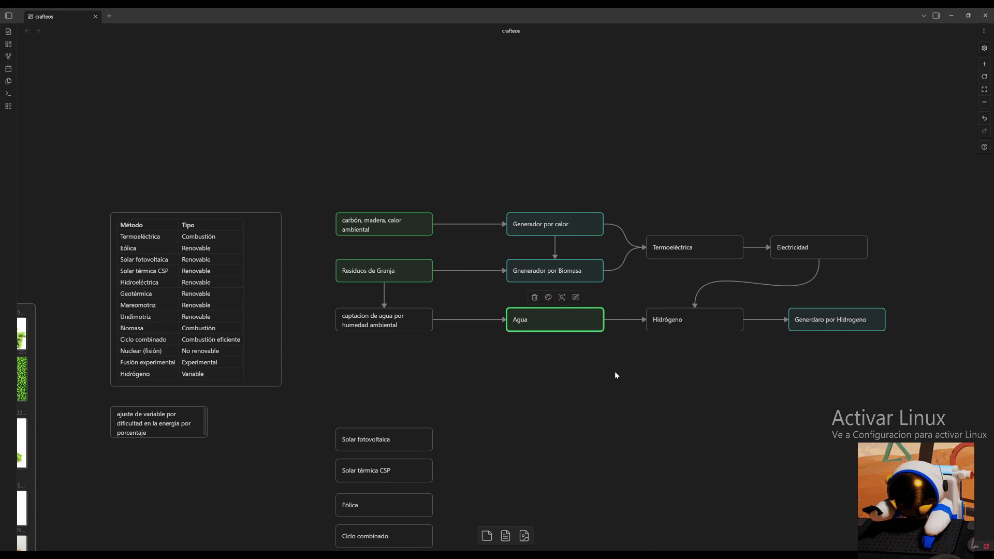
click(692, 328)
mouse_move(708, 359)
mouse_down()
mouse_move(576, 350)
mouse_move(588, 360)
mouse_up()
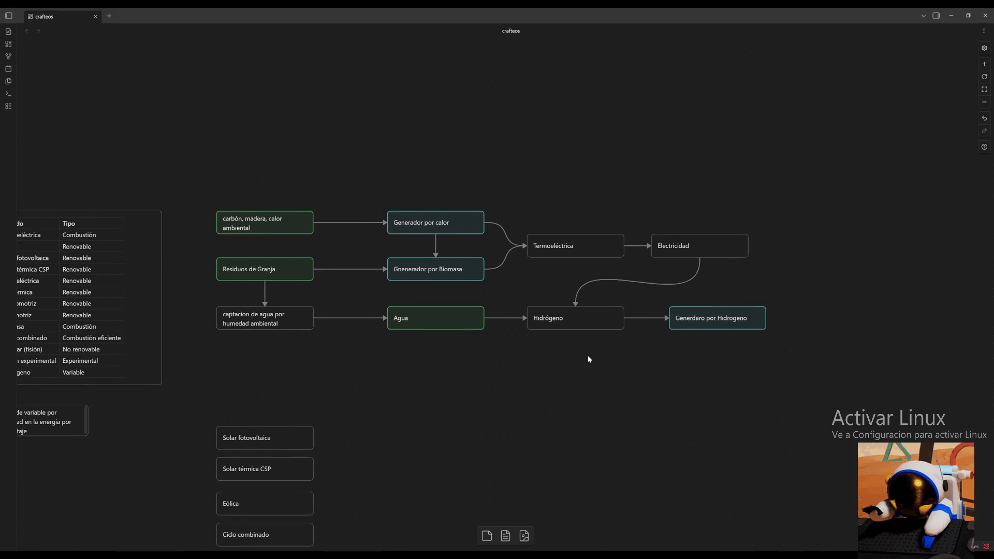
click(575, 321)
click(569, 296)
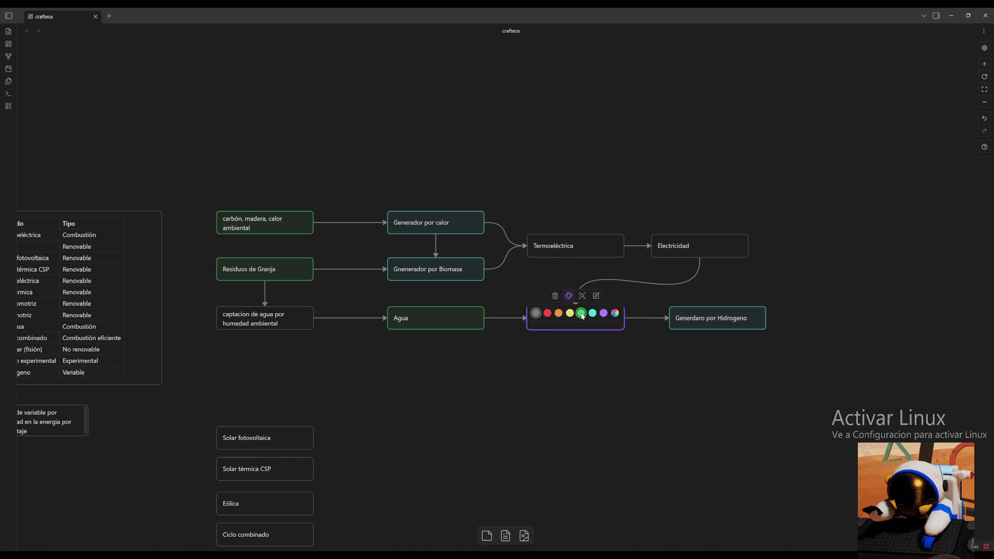
click(582, 314)
click(598, 377)
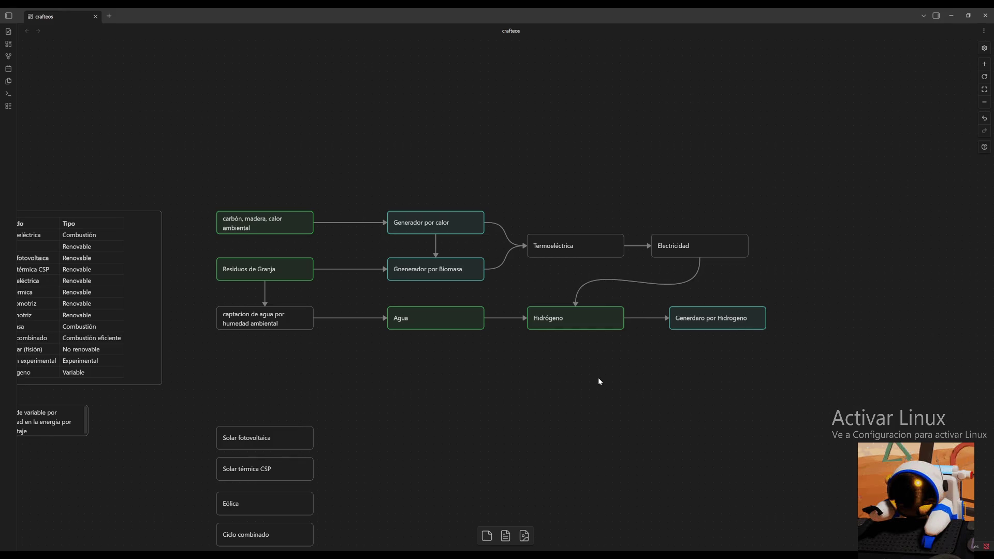
Colour Electricidad yellow and Termoeléctrica purple.
drag(623, 380, 600, 391)
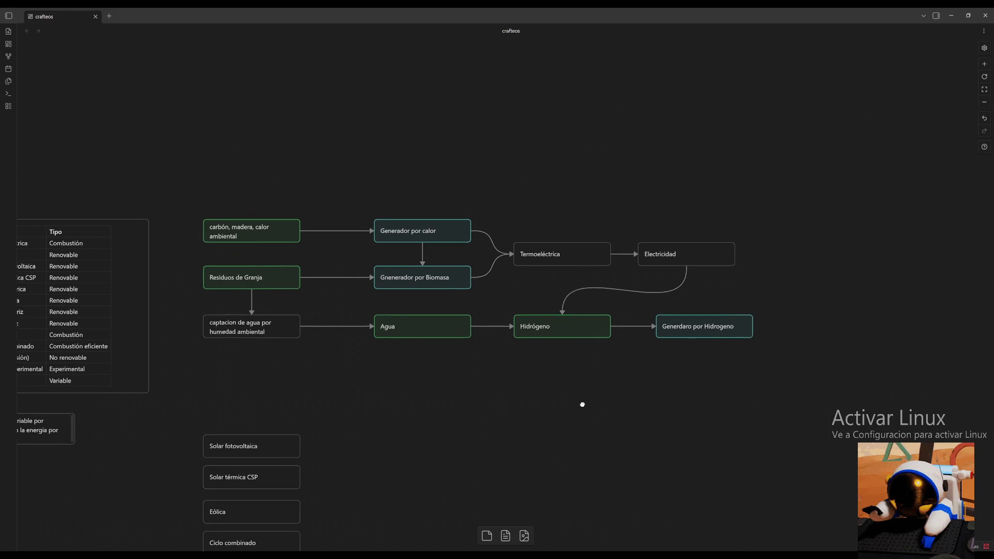
click(673, 260)
click(669, 234)
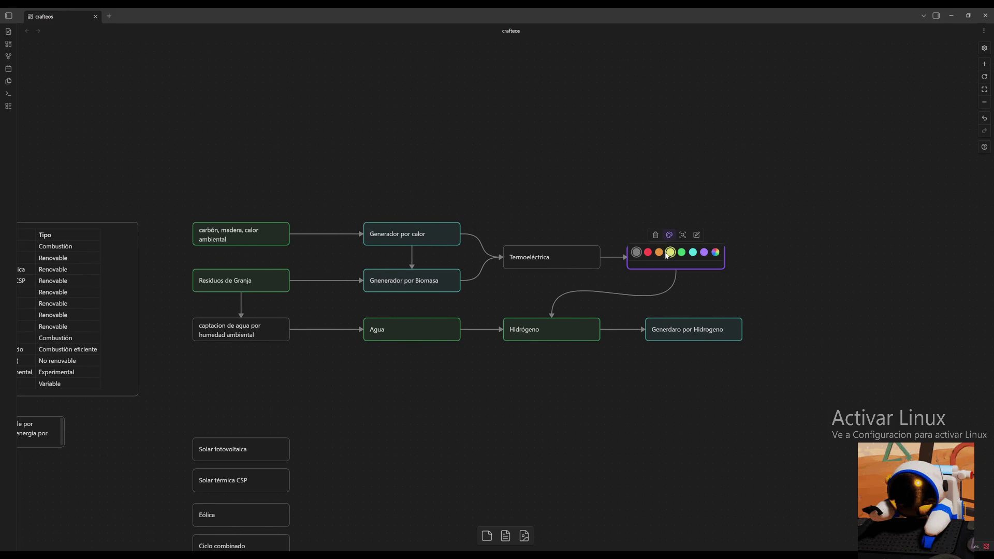
click(671, 252)
click(789, 271)
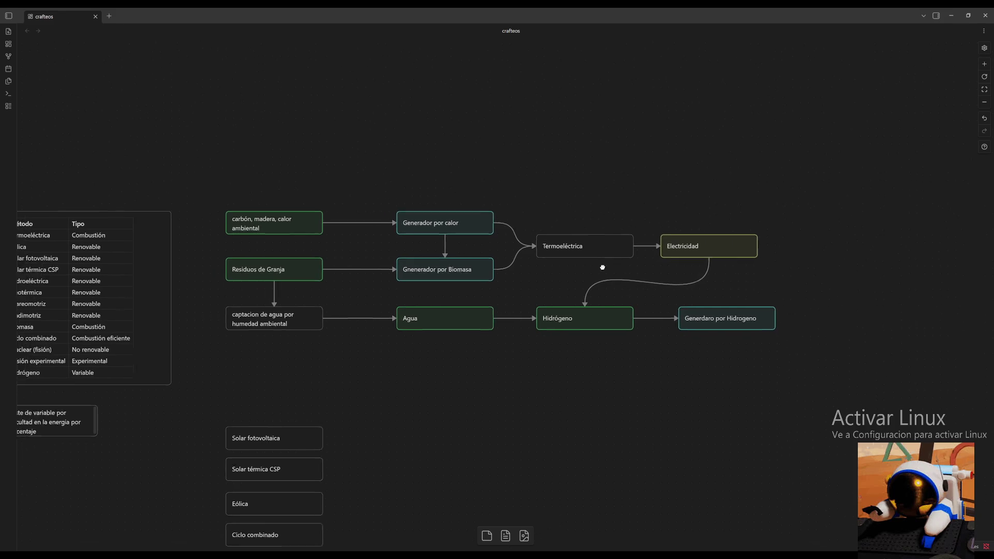
drag(599, 303, 655, 286)
click(607, 241)
click(604, 216)
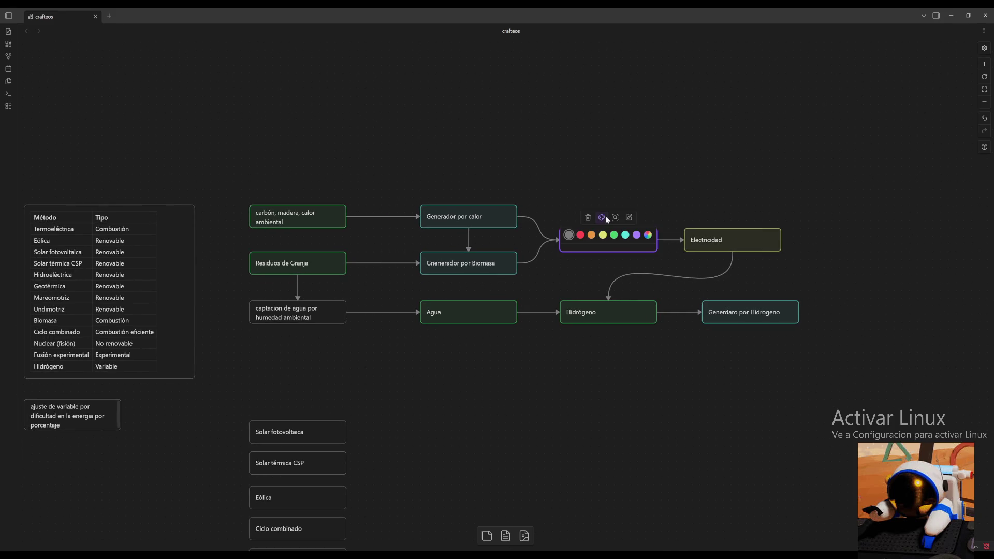
click(636, 234)
click(690, 190)
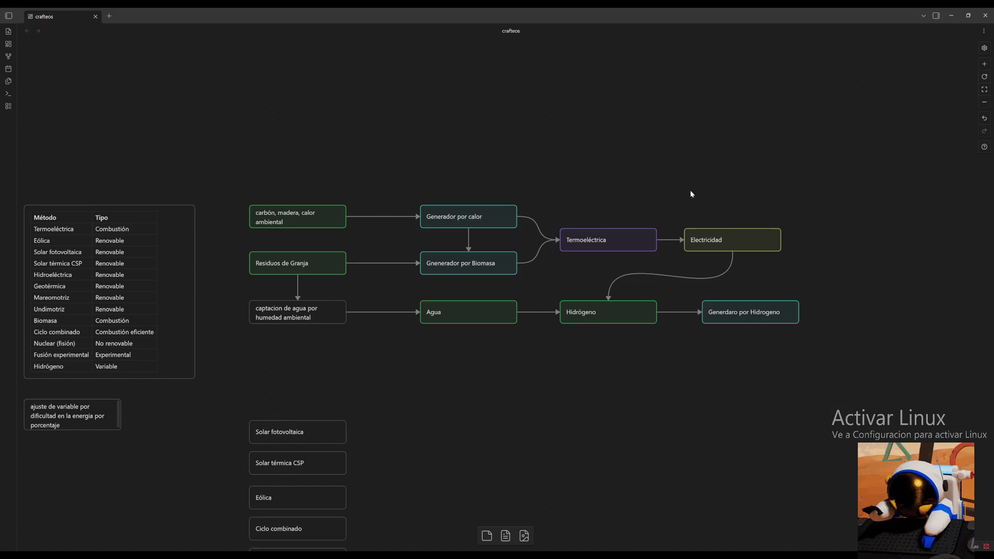
Colour the captacion de agua por humedad ambiental node cyan.
click(322, 308)
drag(428, 362, 486, 353)
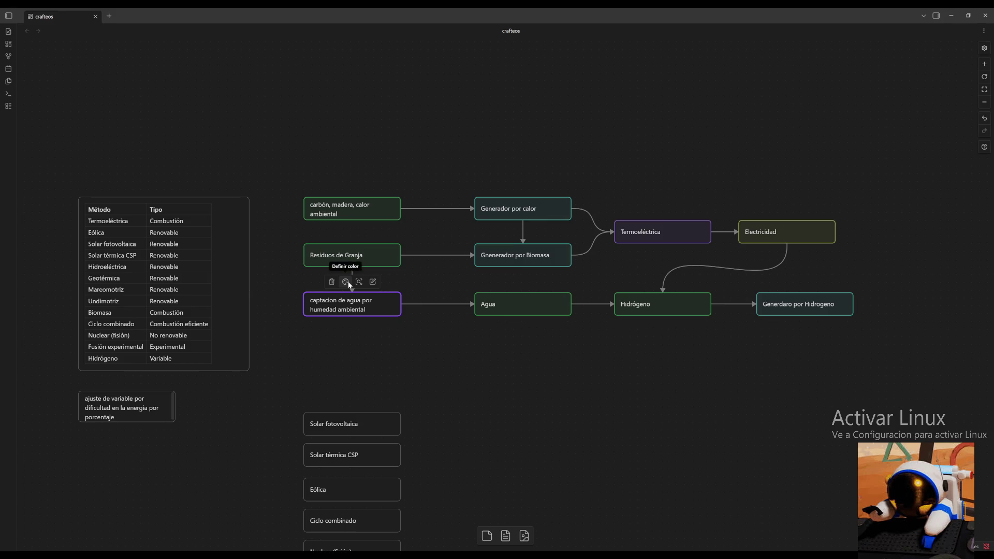
click(346, 282)
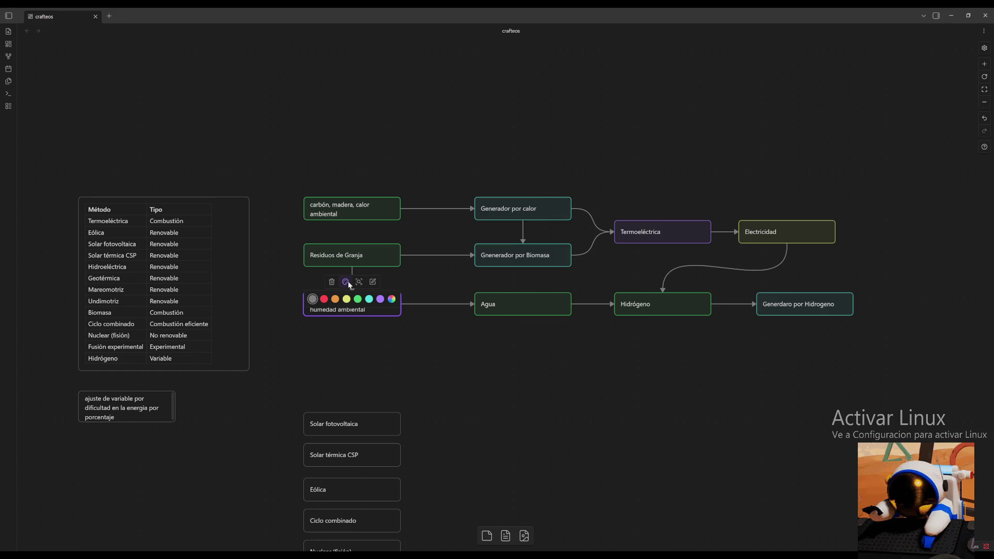
click(369, 299)
click(496, 354)
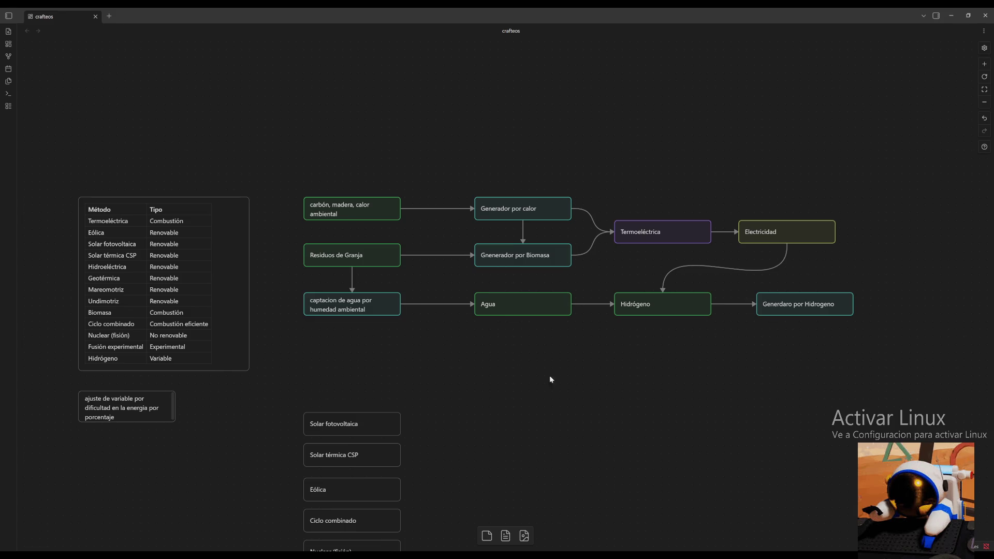
mouse_move(577, 417)
mouse_down()
mouse_move(532, 351)
mouse_move(624, 416)
mouse_up()
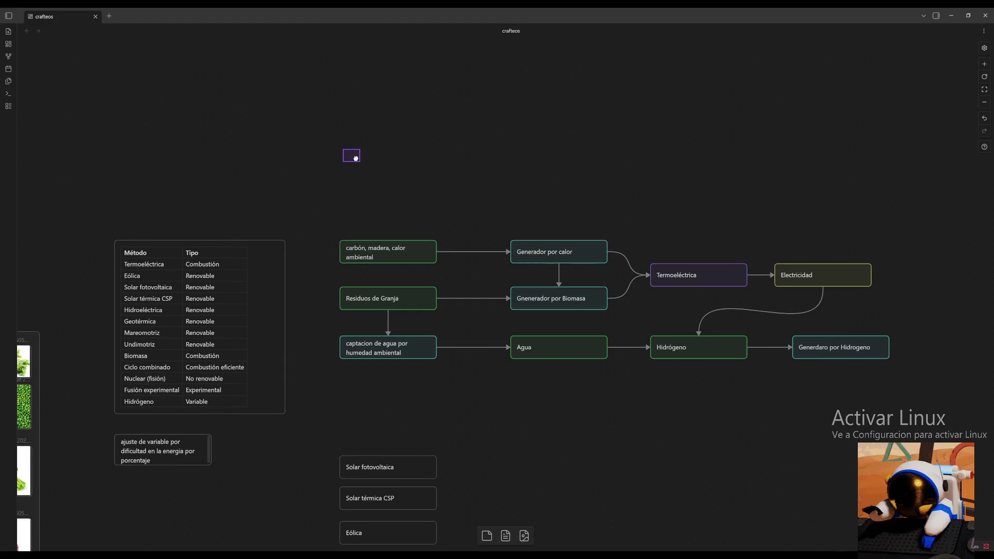
Create two empty cards above the flowchart, coloured cyan and green.
double_click(357, 157)
click(350, 136)
click(372, 153)
click(456, 159)
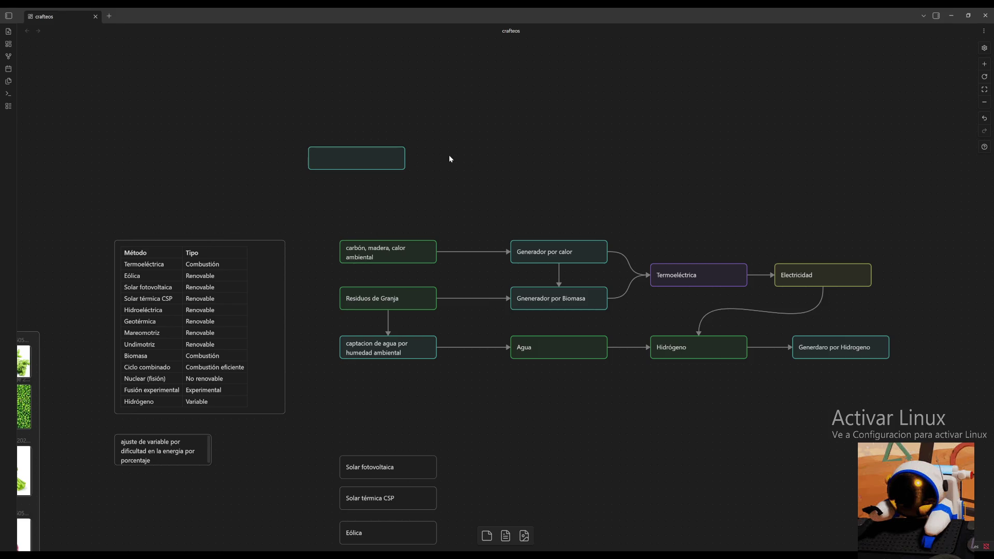
double_click(450, 155)
click(441, 134)
click(450, 149)
click(539, 158)
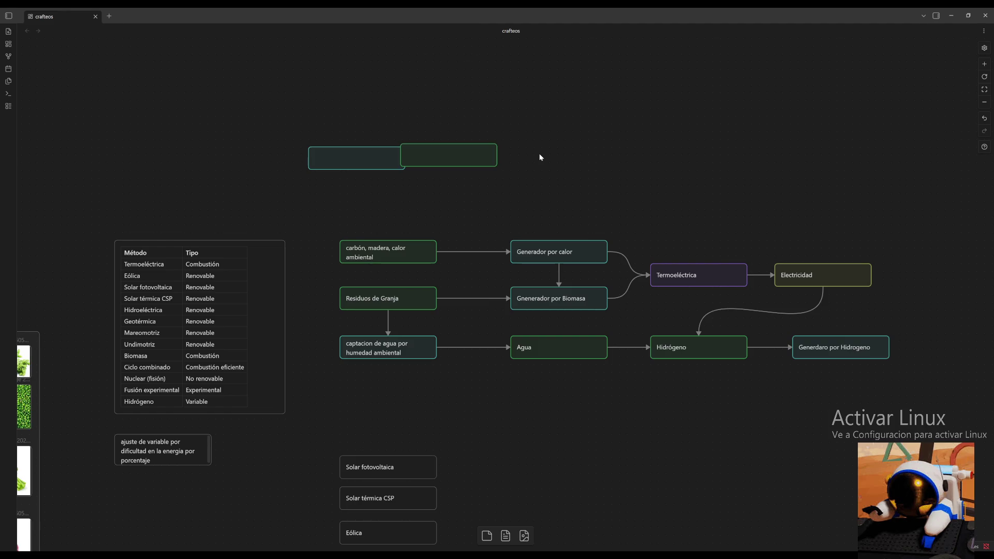
Create two more empty cards to the right, coloured purple and yellow.
double_click(533, 153)
click(527, 131)
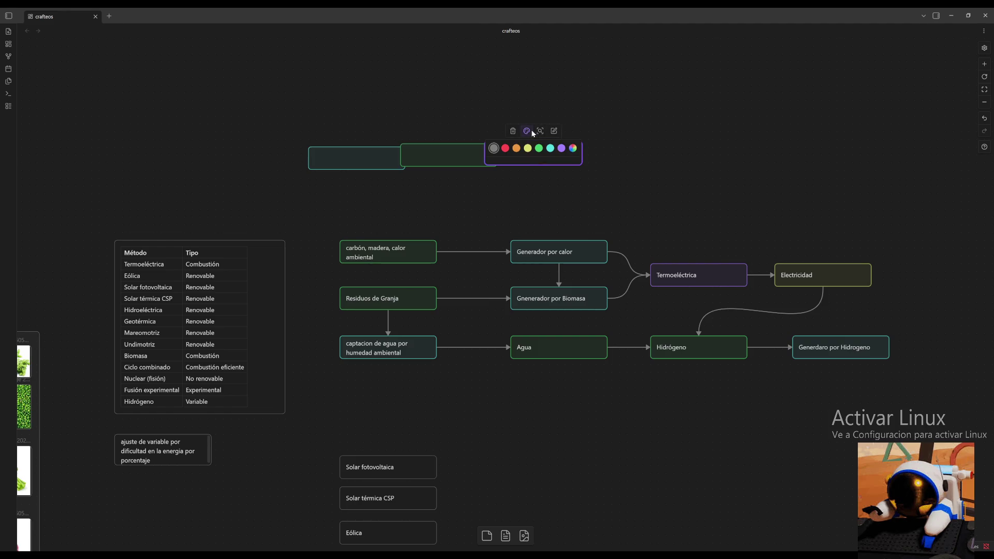
click(562, 148)
click(615, 148)
double_click(614, 148)
click(607, 127)
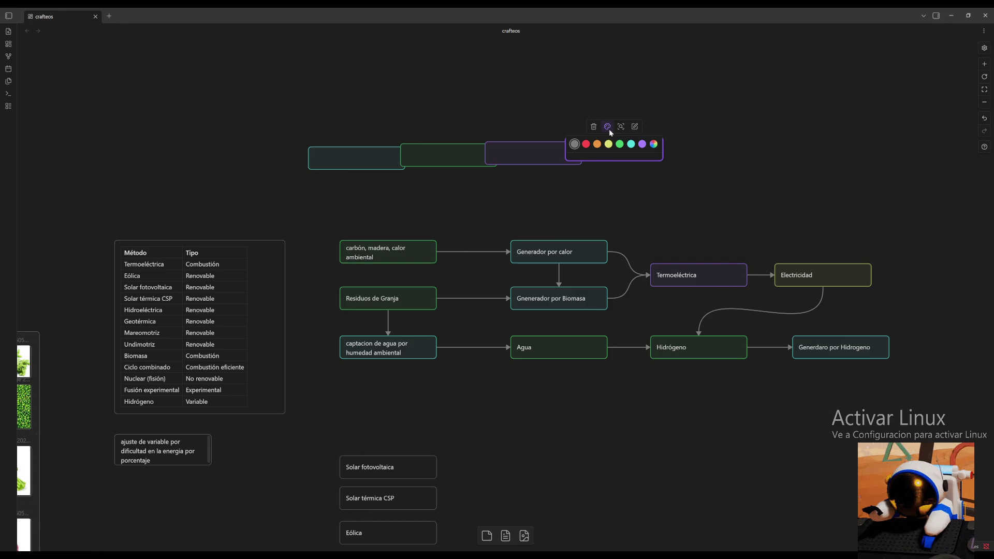
click(608, 143)
drag(620, 154, 660, 158)
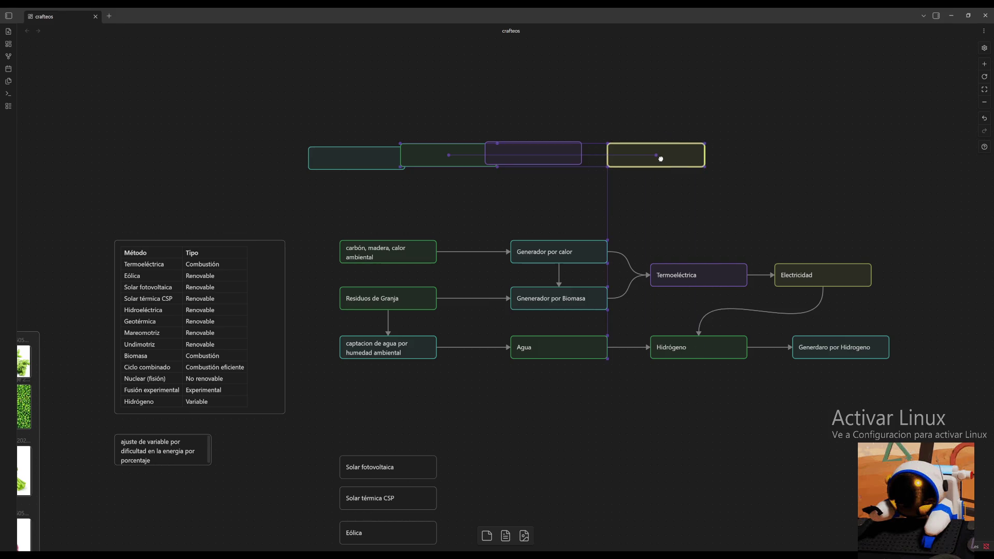
Select all four new cards and distribute them evenly in one row.
drag(728, 123, 378, 185)
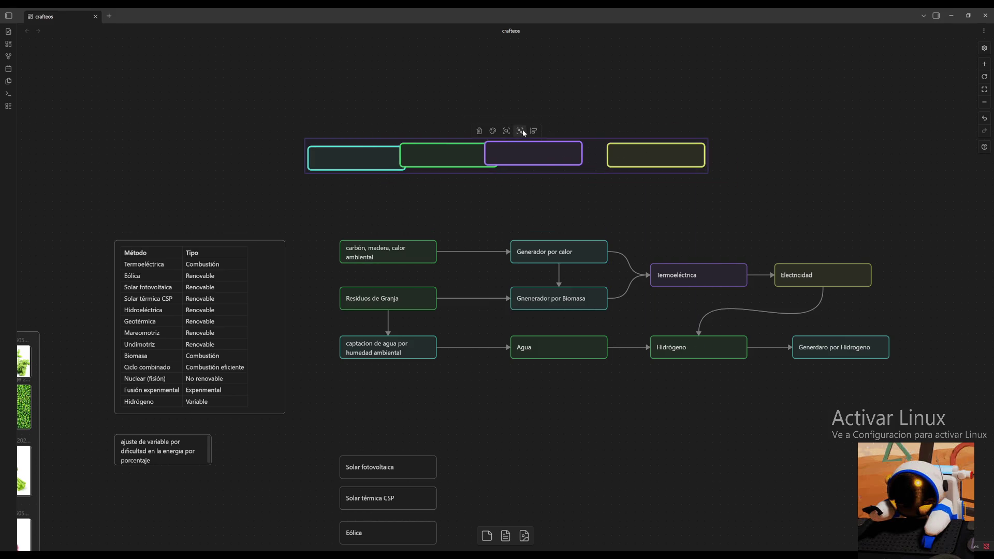
click(533, 131)
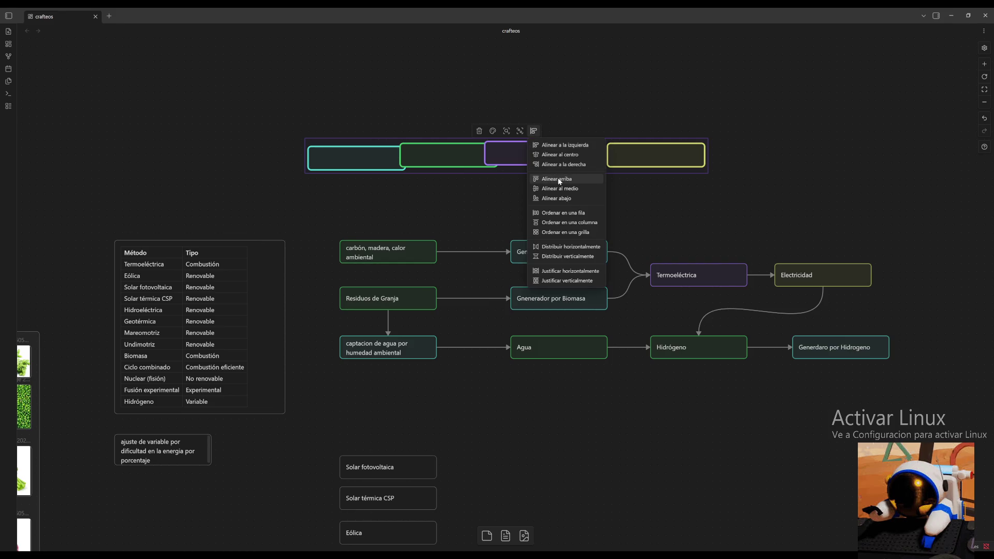
click(571, 213)
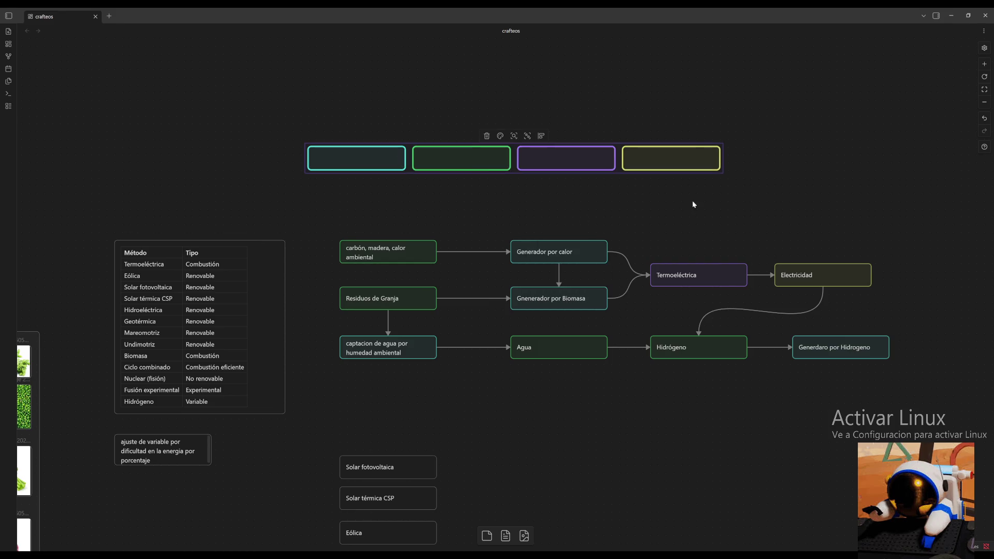
click(692, 201)
drag(777, 129, 287, 194)
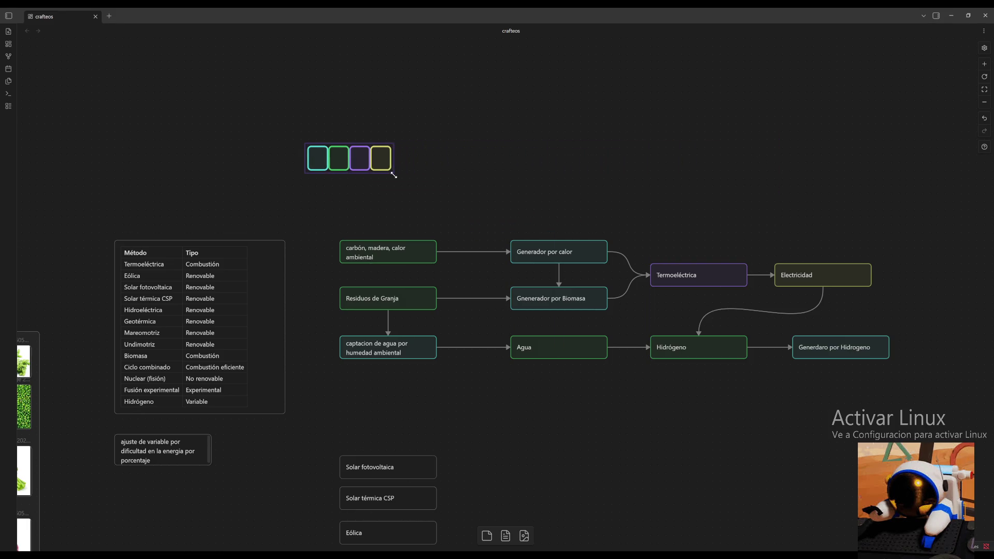
Narrow the four coloured cards and arrange them into a vertical column.
mouse_move(722, 158)
mouse_down()
mouse_move(446, 175)
mouse_move(508, 181)
mouse_move(474, 187)
mouse_up()
click(582, 164)
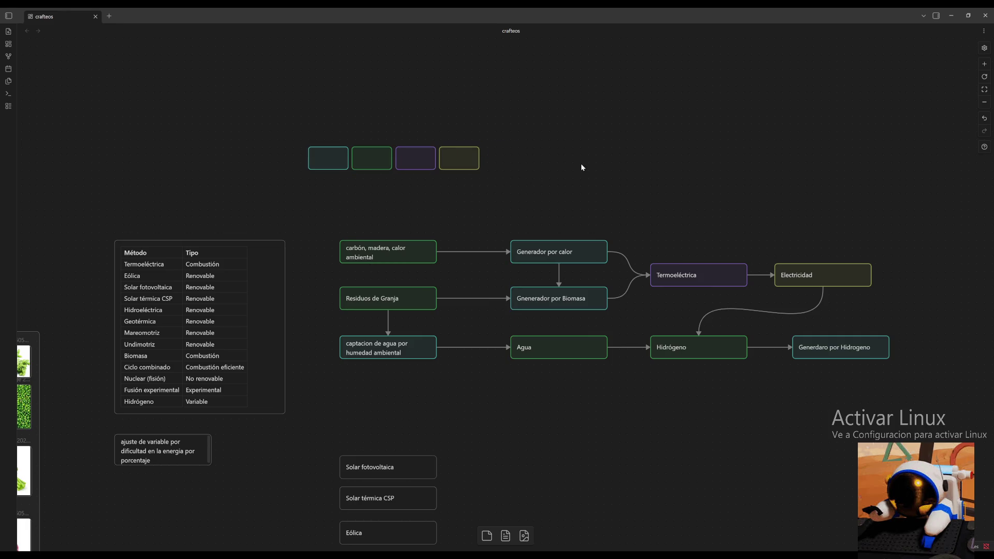
click(455, 155)
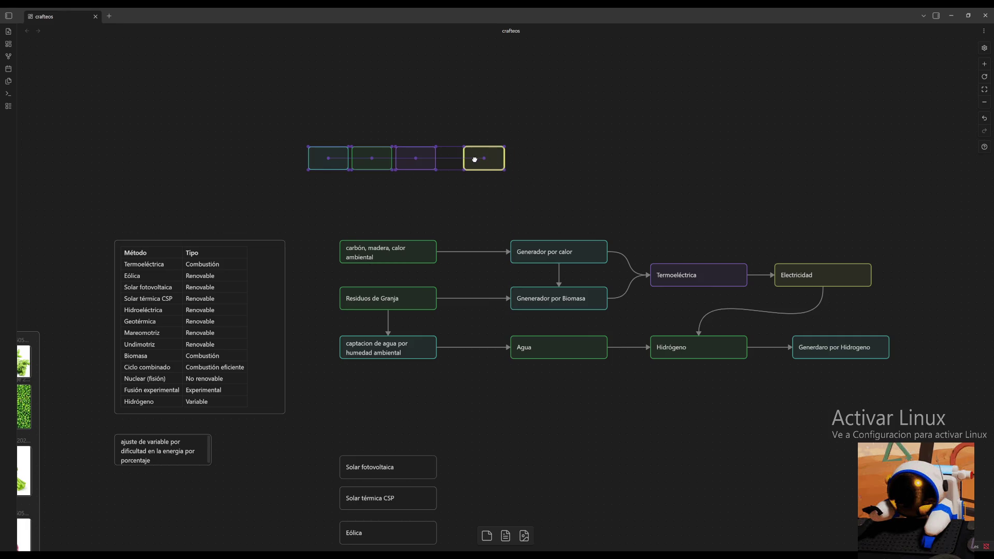
click(630, 160)
drag(534, 112, 236, 173)
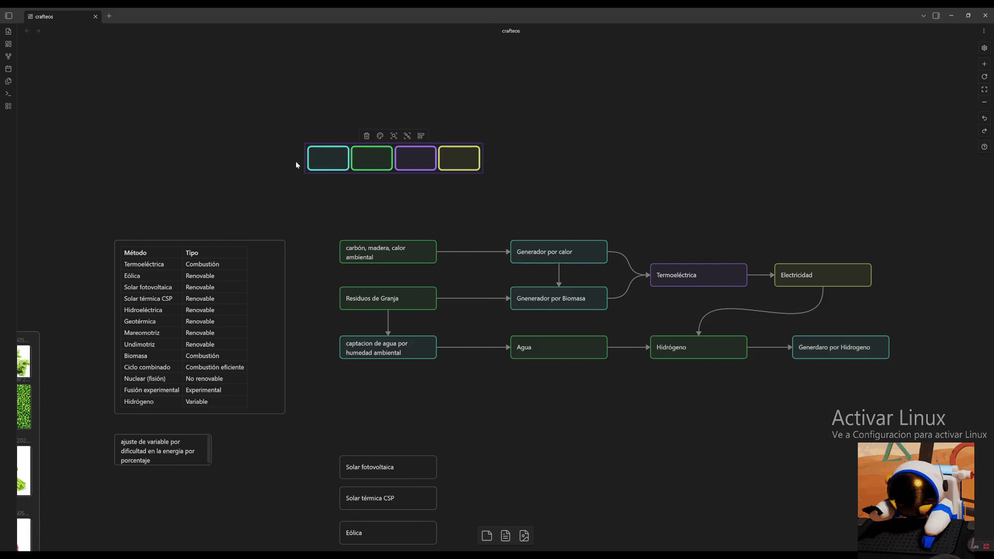
click(420, 136)
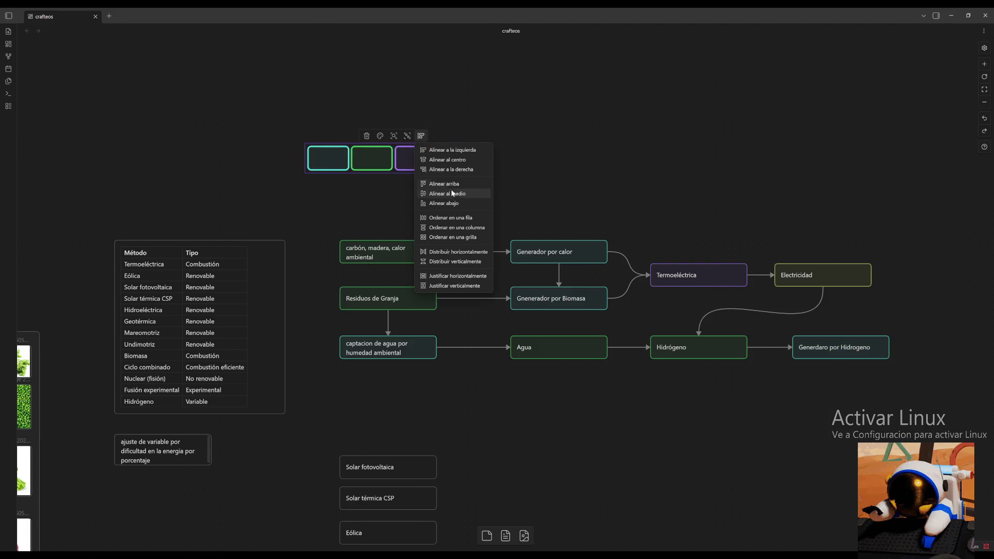
click(453, 228)
click(542, 162)
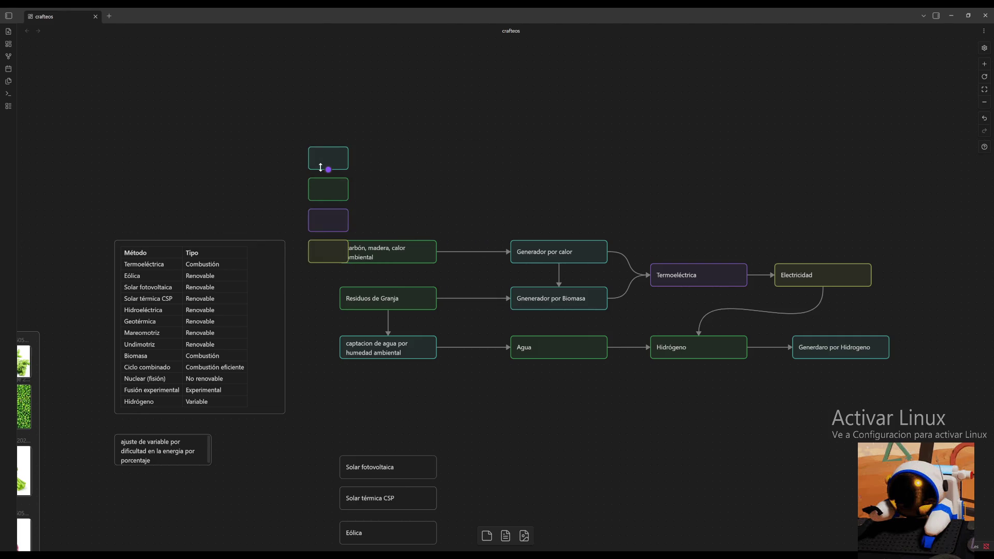
Move the legend column up and right and narrow the squares further.
drag(301, 116, 320, 262)
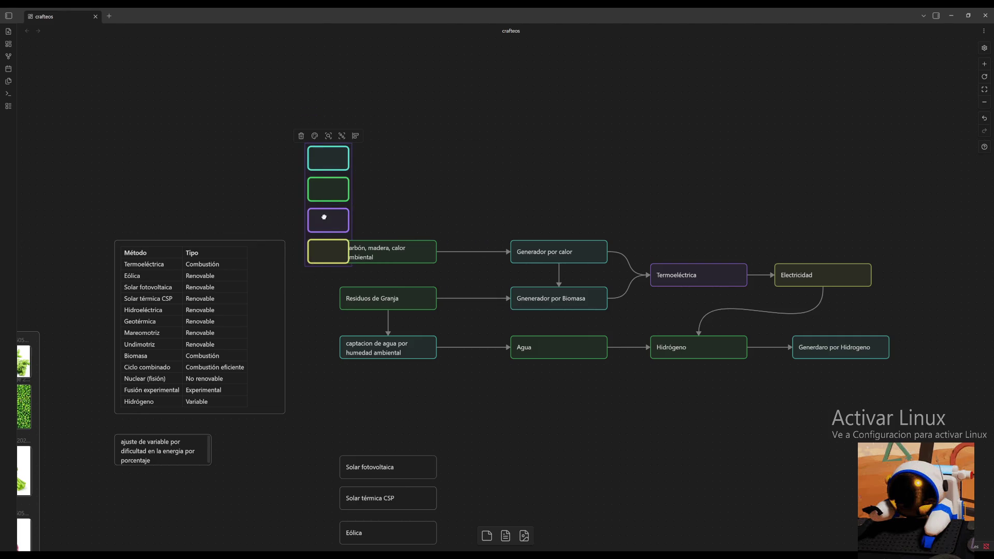
drag(325, 219, 364, 165)
scroll(442, 138, up, 2)
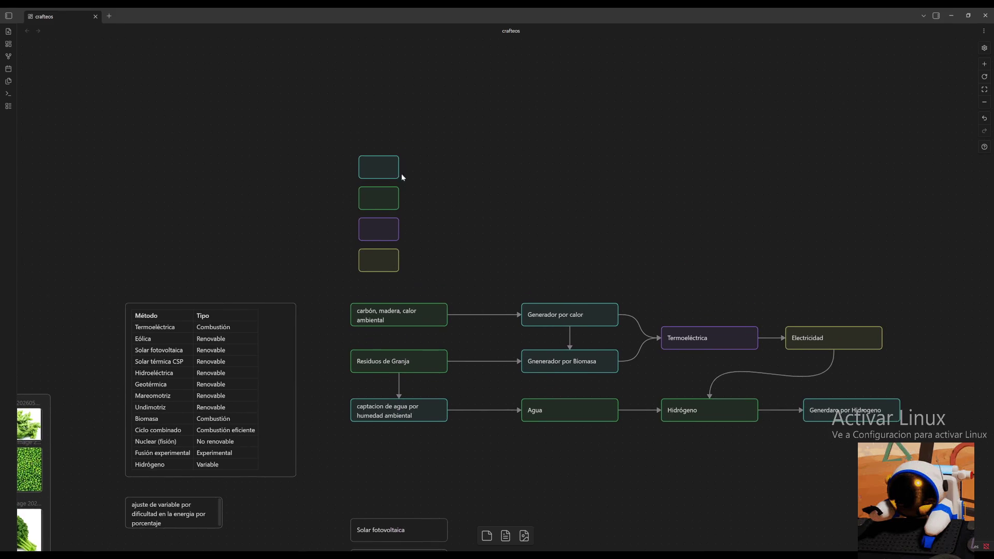
drag(438, 135, 377, 276)
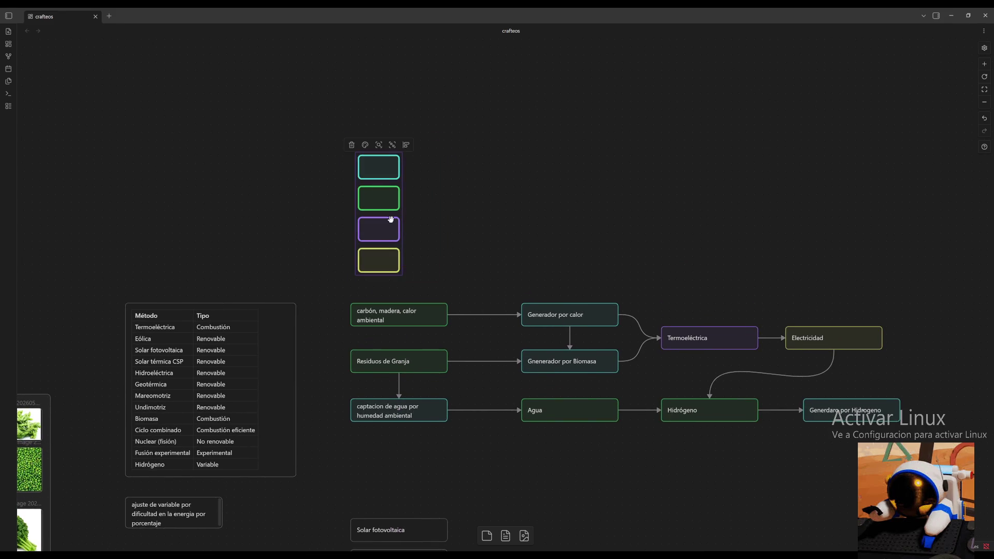
drag(400, 204, 380, 206)
Connect the teal square to a new card labelled Gneradores.
click(406, 187)
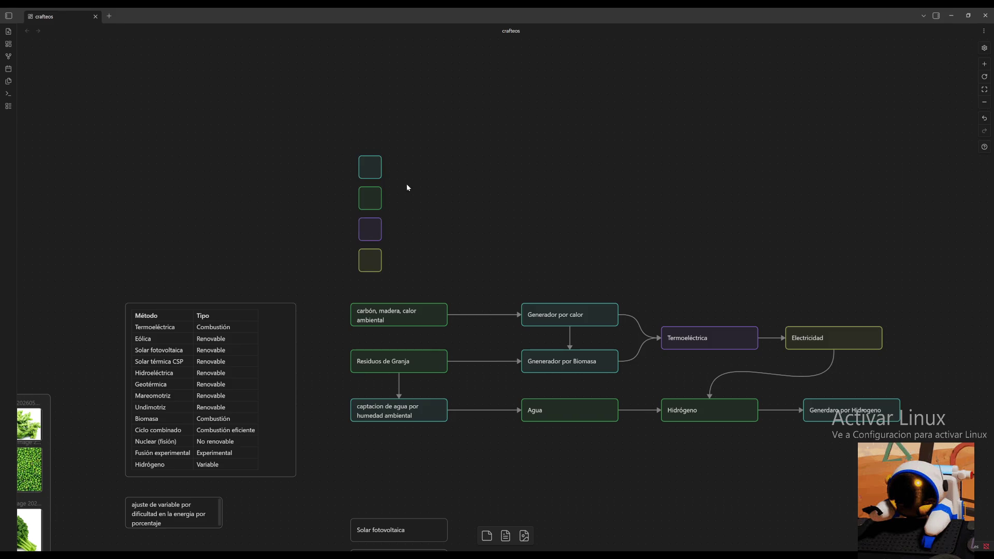
drag(381, 167, 411, 168)
click(454, 173)
text(G)
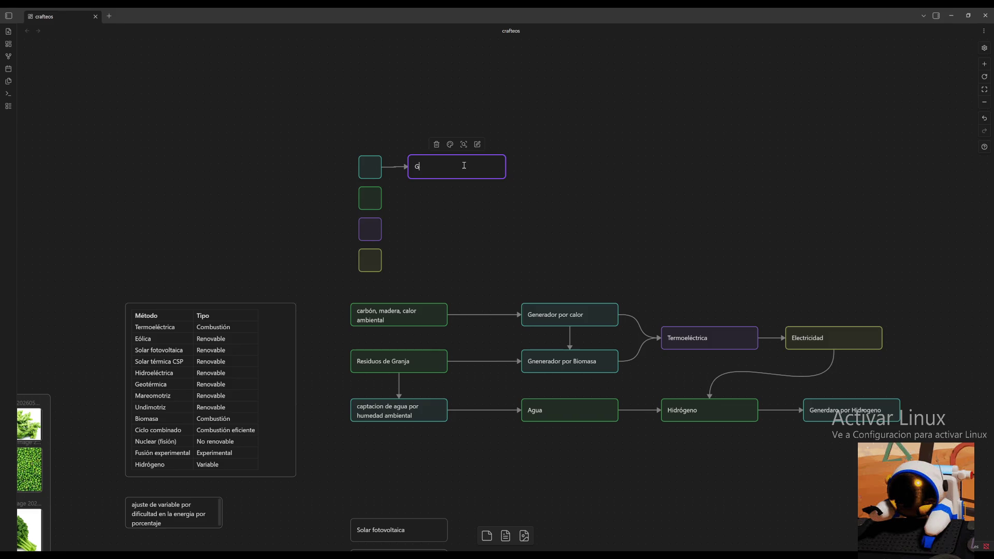
text(nerador)
text(es)
click(458, 180)
drag(464, 165, 469, 166)
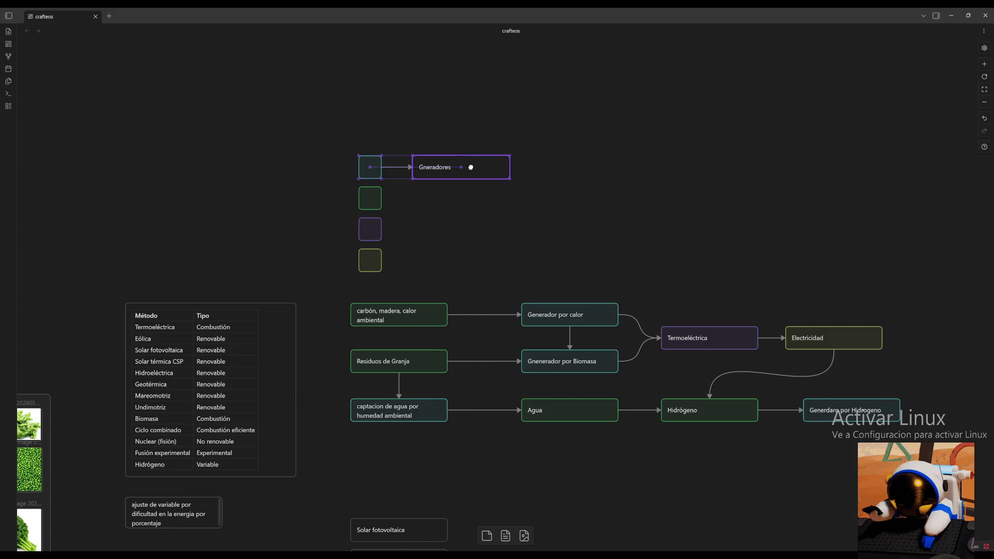
click(389, 195)
Connect the green square to a new card labelled Recurso.
drag(381, 199, 411, 198)
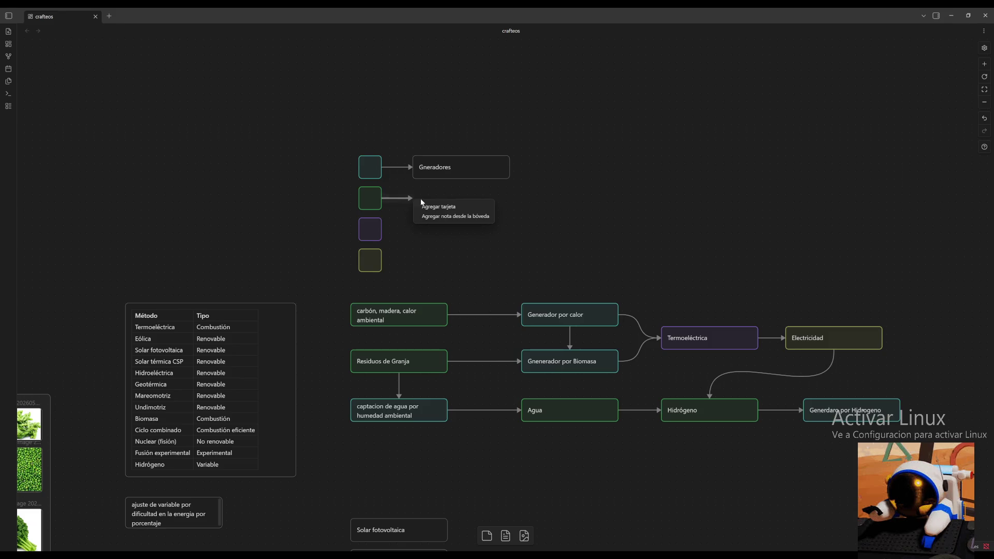
click(441, 207)
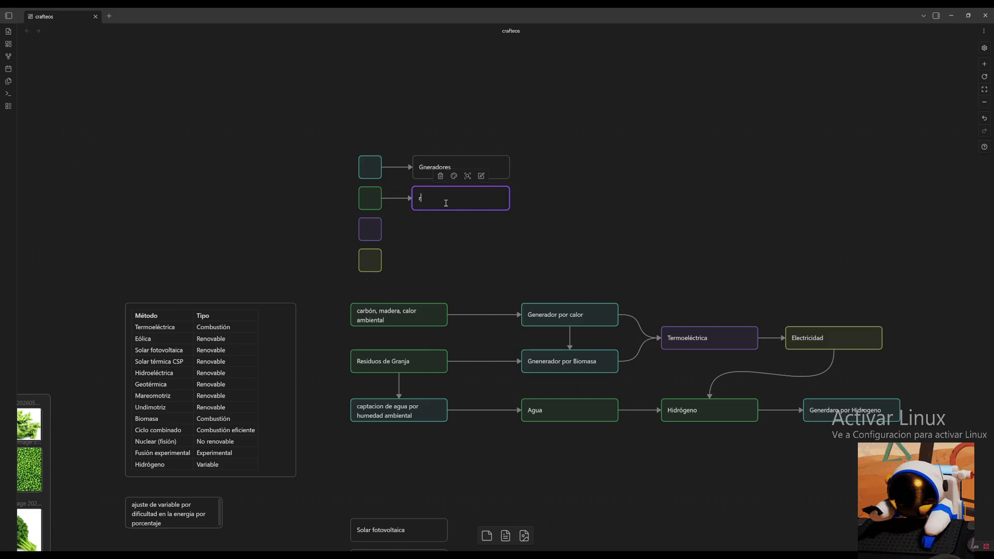
text(ecurso)
key(BackSpace)
key(BackSpace)
key(BackSpace)
key(BackSpace)
key(BackSpace)
key(BackSpace)
key(BackSpace)
key(BackSpace)
text(Re)
text(curs)
click(454, 218)
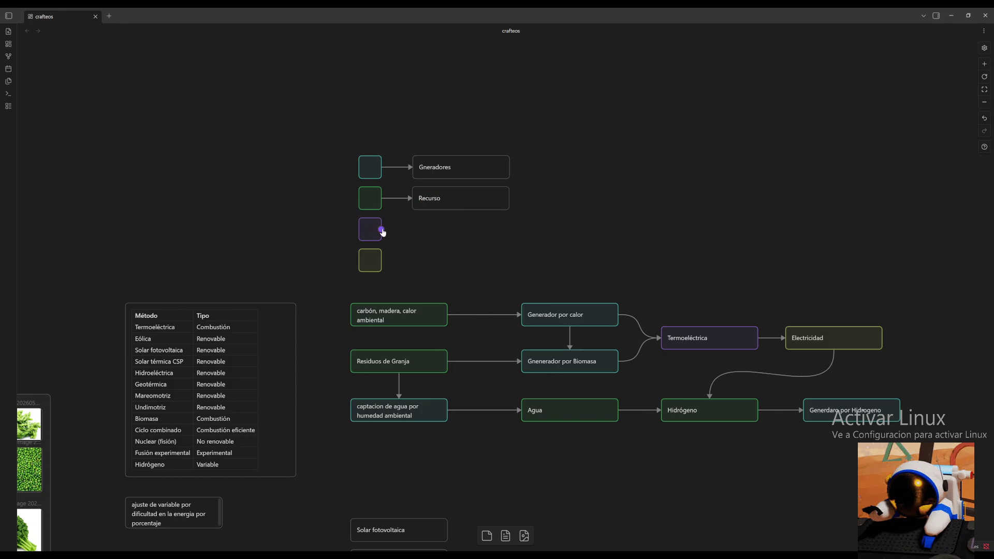
Connect the purple square to a new card labelled Clasificacion.
drag(381, 230, 413, 229)
click(446, 236)
text(c)
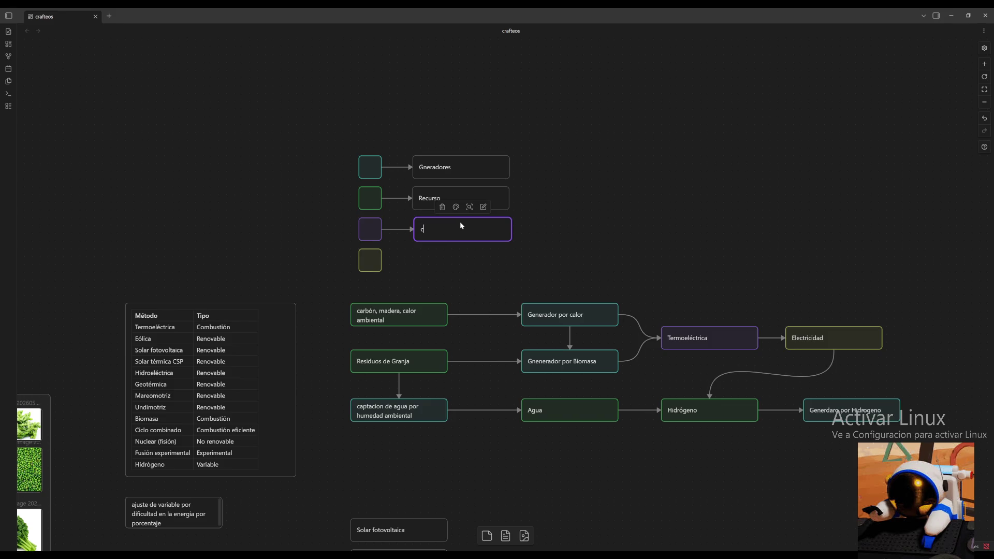
key(BackSpace)
text(Clasificacion)
click(604, 218)
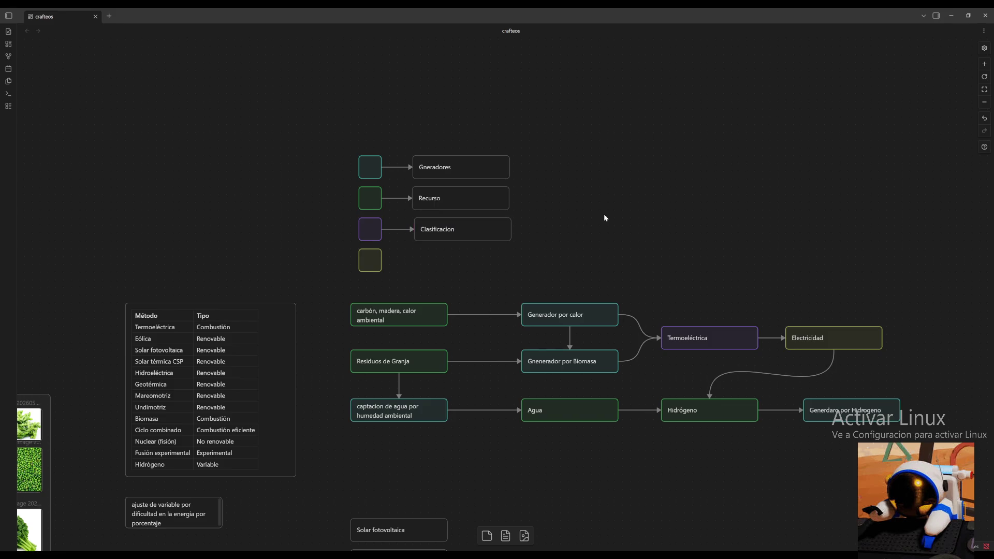
Connect the yellow square to a new card and leave its text blank.
drag(382, 261, 412, 260)
click(476, 269)
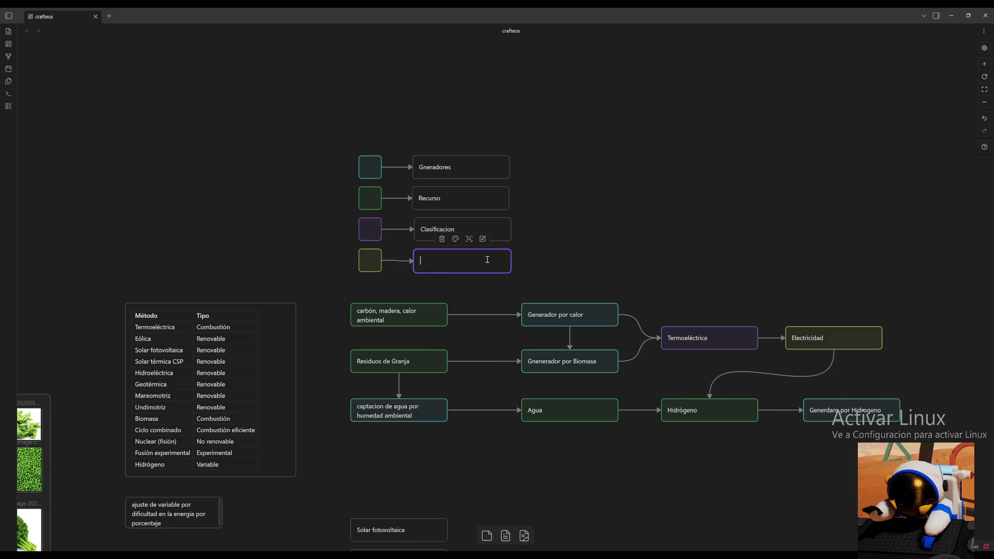
text(G)
key(BackSpace)
text(gene)
text(racion)
key(BackSpace)
key(BackSpace)
key(BackSpace)
Delete the yellow legend square together with its blank label card.
click(539, 257)
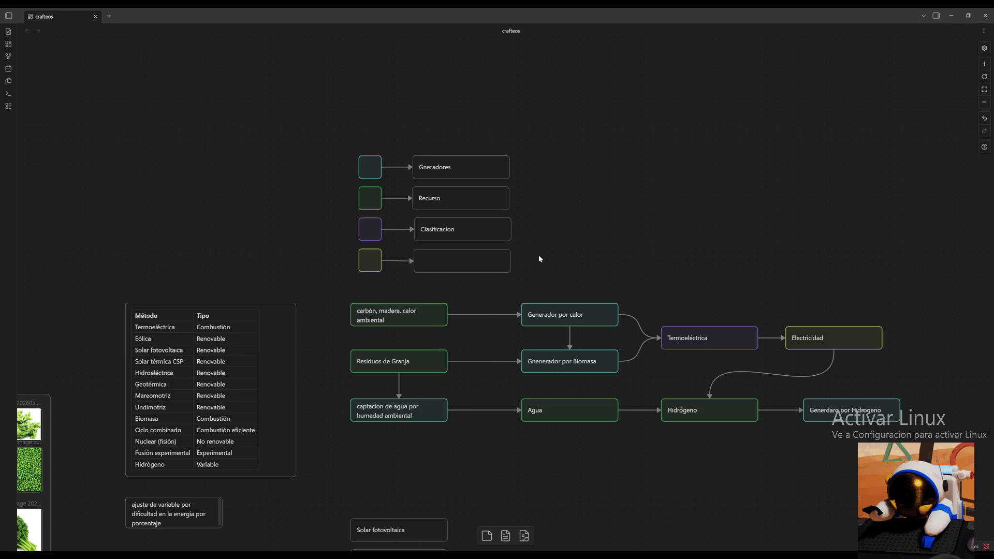
click(484, 262)
shift+click(368, 262)
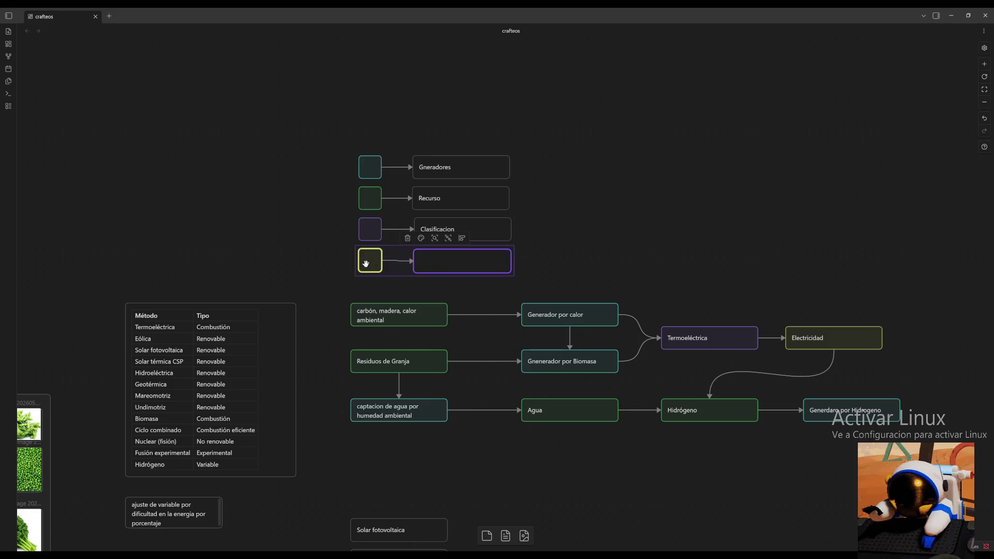
click(410, 238)
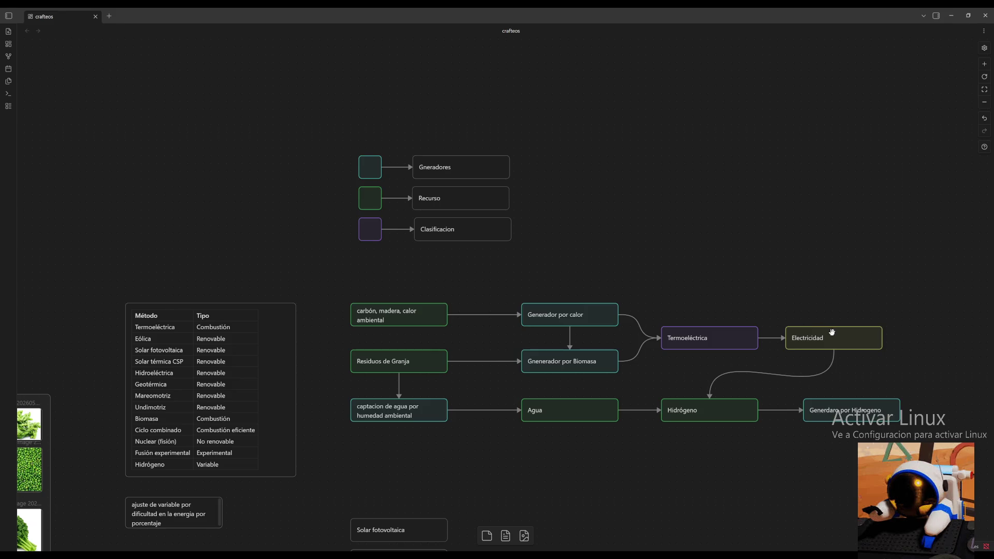
Change Electricidad to green and remove an accidentally created empty card.
drag(831, 331, 832, 342)
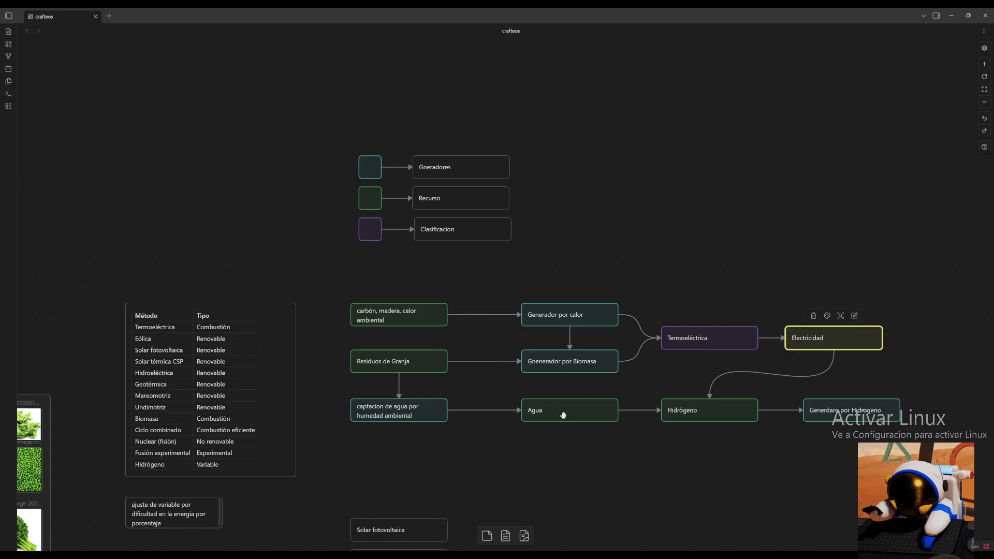
double_click(834, 338)
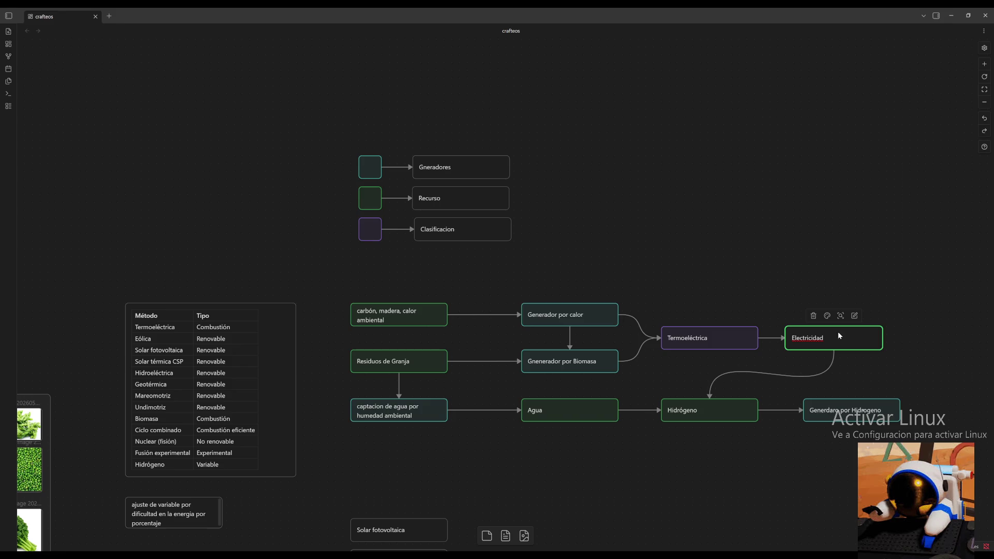
double_click(853, 289)
click(925, 372)
click(868, 289)
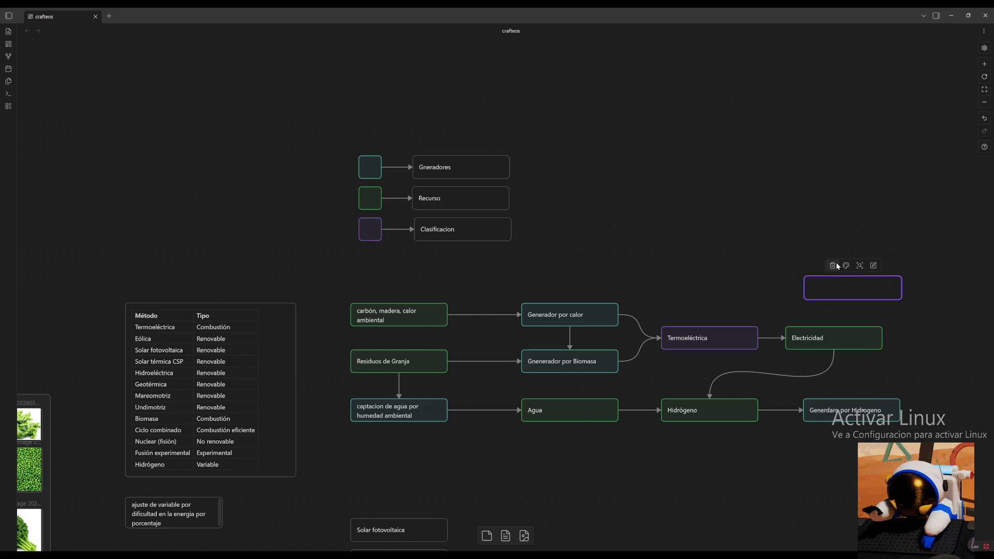
click(832, 265)
Pull Generdaro por Hidrogeno and the right-side flowchart nodes leftward to compact the chart.
mouse_move(924, 397)
mouse_down()
mouse_move(904, 418)
mouse_move(388, 436)
mouse_up()
click(925, 392)
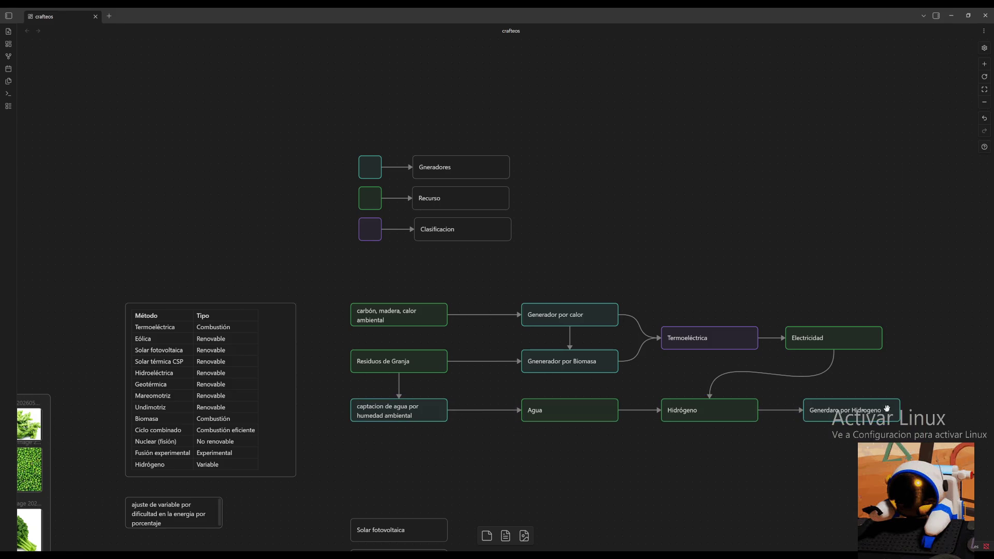
drag(893, 407, 874, 407)
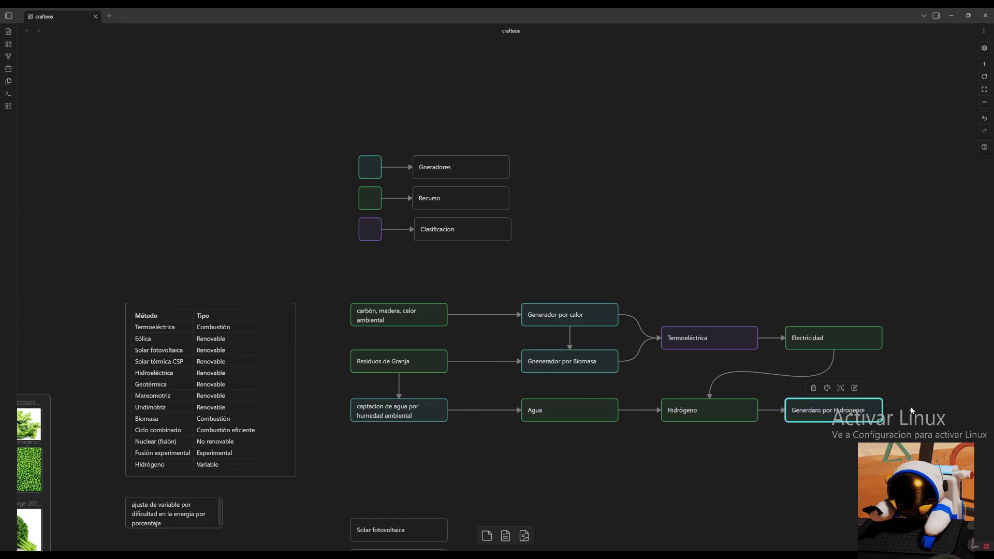
drag(739, 408, 727, 410)
click(751, 463)
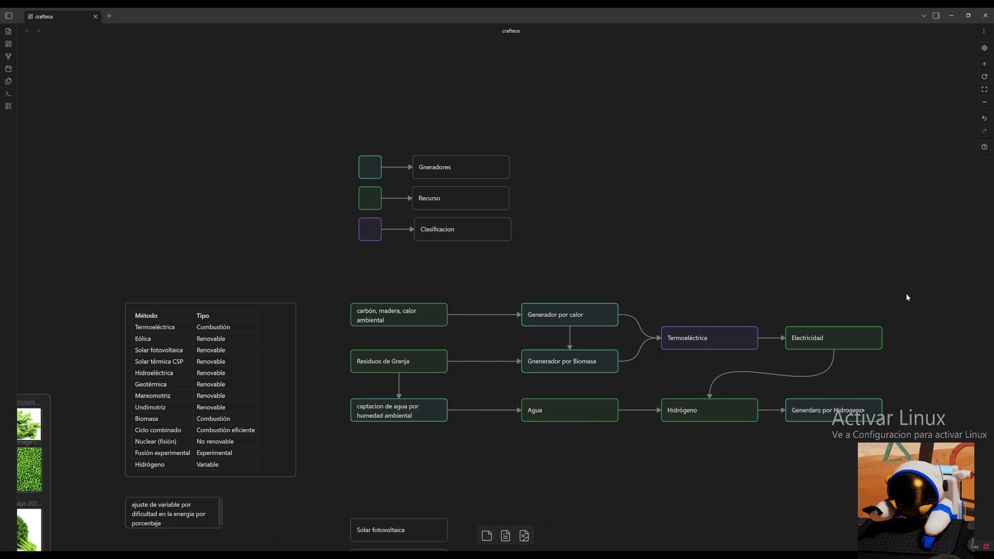
drag(907, 296, 556, 460)
drag(595, 369, 557, 361)
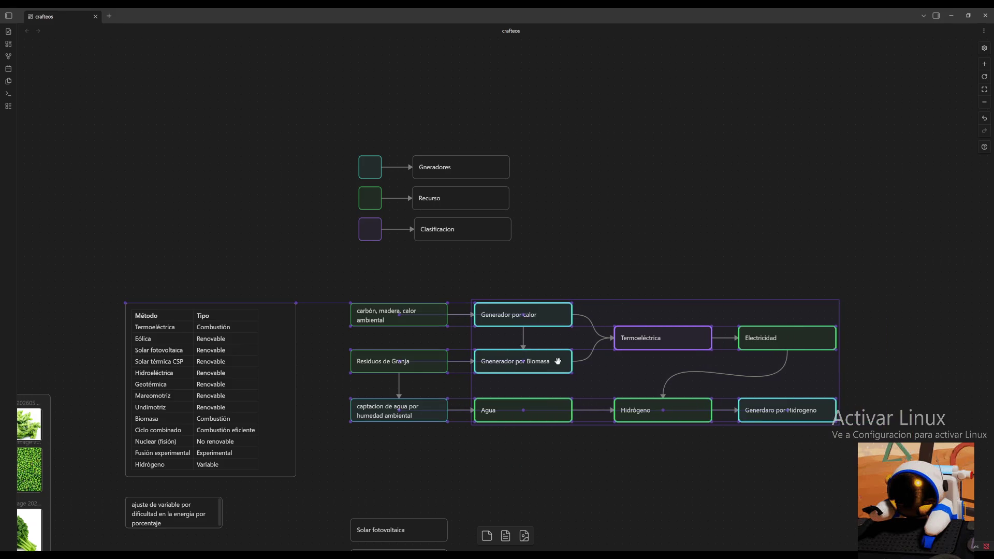
click(831, 287)
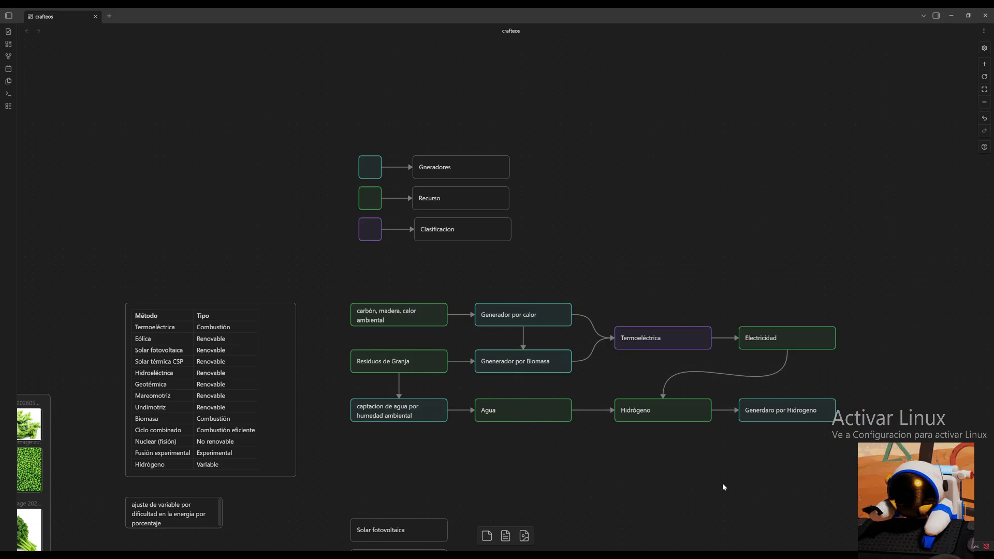
drag(722, 487, 686, 334)
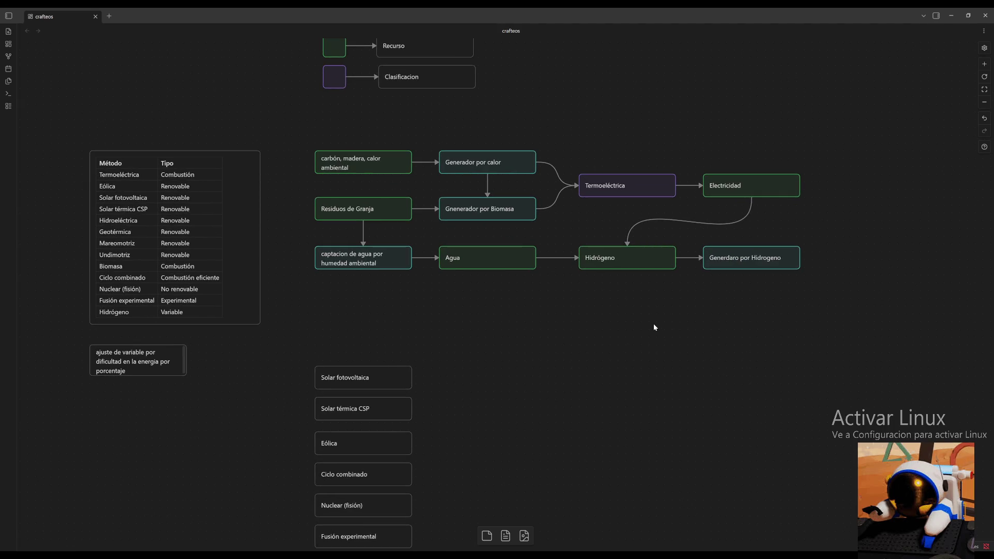
drag(602, 317, 623, 393)
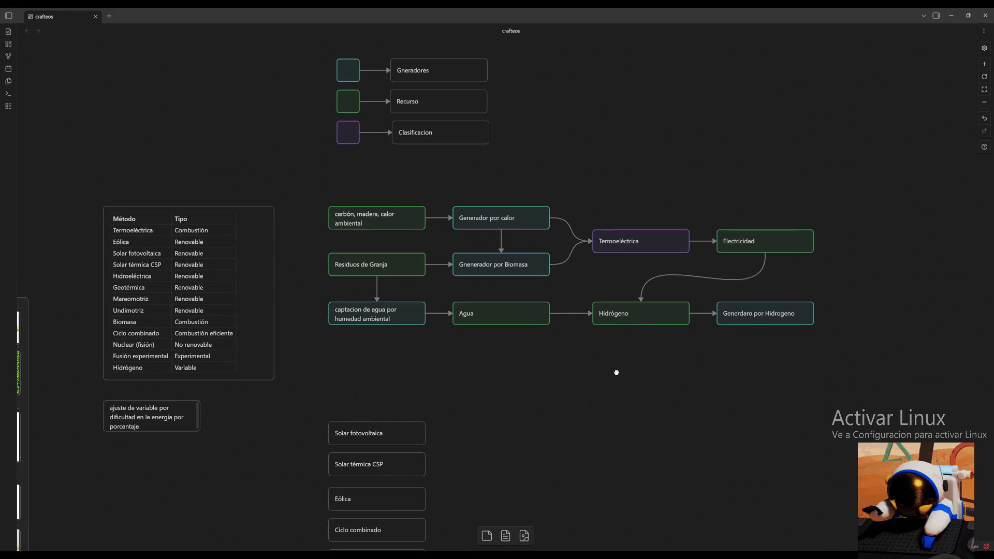
drag(612, 391, 601, 394)
drag(521, 49, 324, 195)
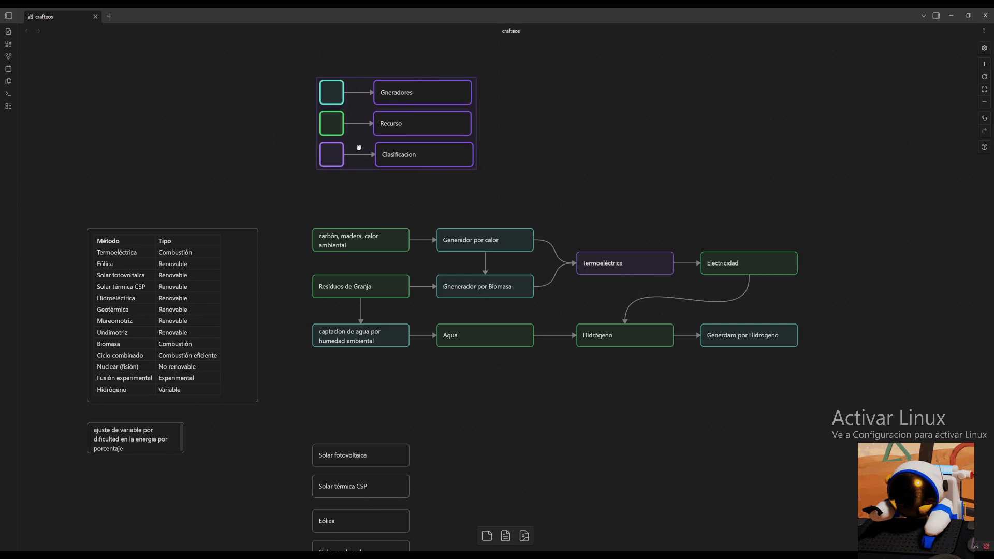
drag(356, 138, 348, 177)
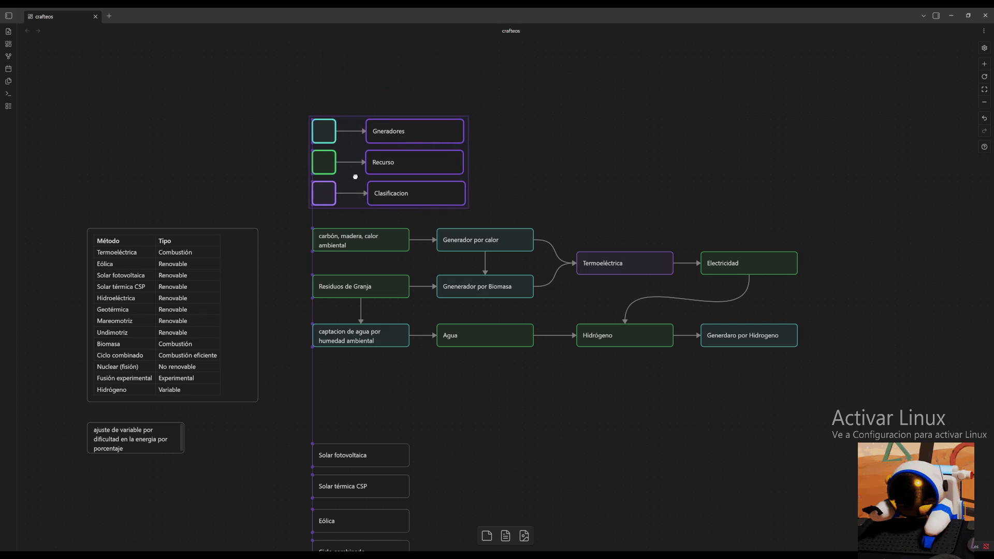
click(542, 443)
mouse_move(558, 442)
mouse_down()
mouse_move(549, 386)
mouse_move(570, 361)
mouse_up()
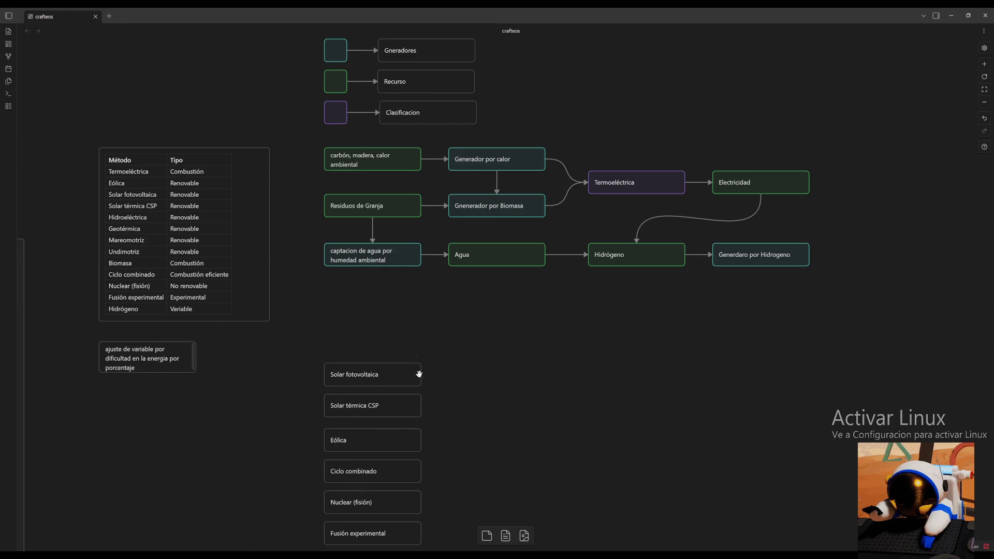
drag(393, 377, 408, 289)
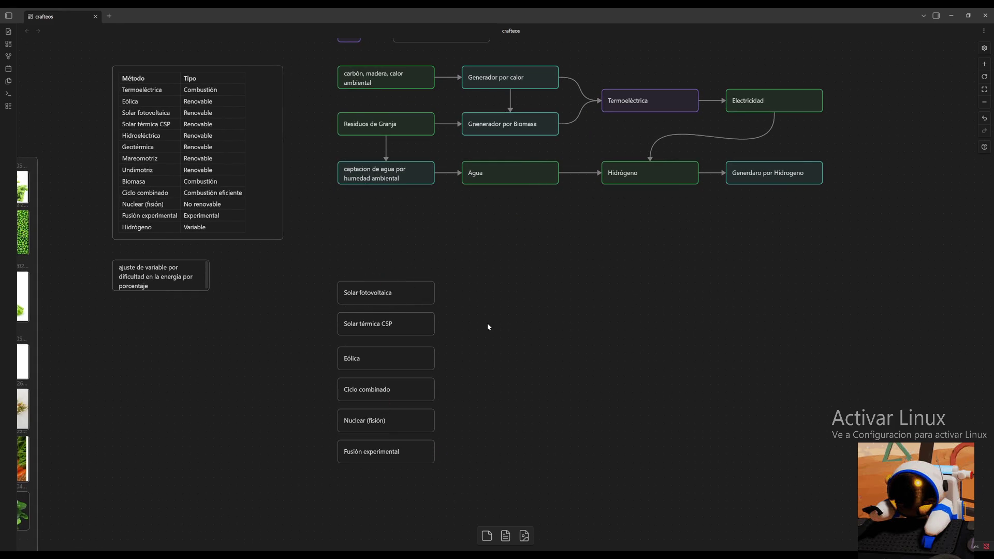
drag(486, 323, 497, 358)
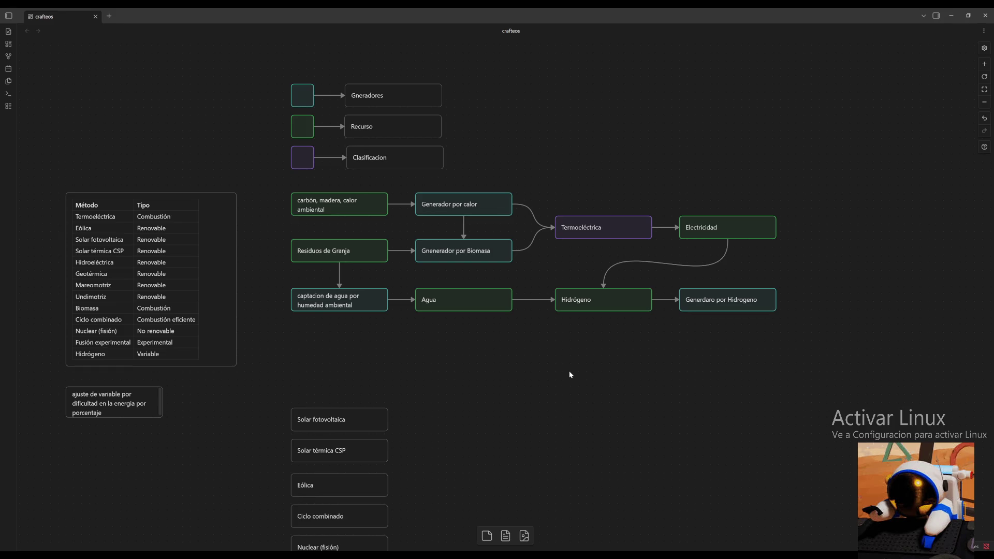
scroll(547, 356, left, 10)
scroll(547, 356, down, 5)
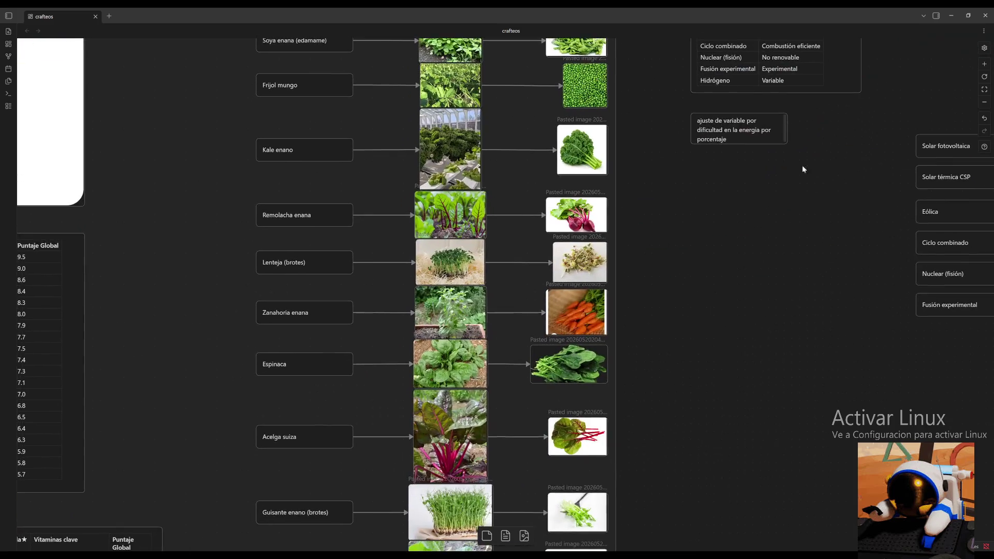
mouse_move(720, 221)
mouse_down()
mouse_move(653, 310)
mouse_move(193, 371)
mouse_up()
mouse_move(451, 271)
mouse_down()
mouse_move(428, 317)
mouse_move(409, 290)
mouse_up()
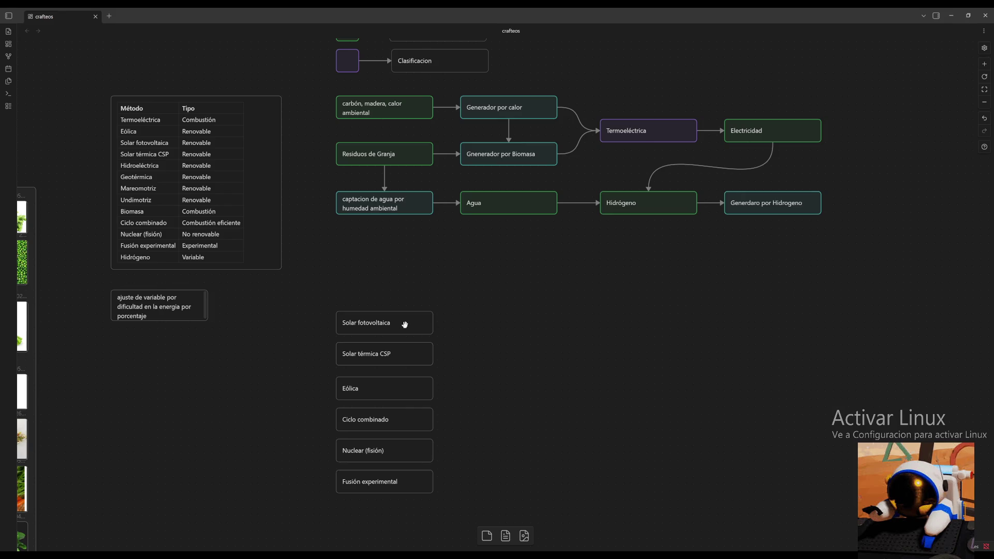
Move Solar fotovoltaica, Solar térmica CSP, Eólica and Ciclo combinado up into a column under the flowchart.
drag(404, 324, 399, 266)
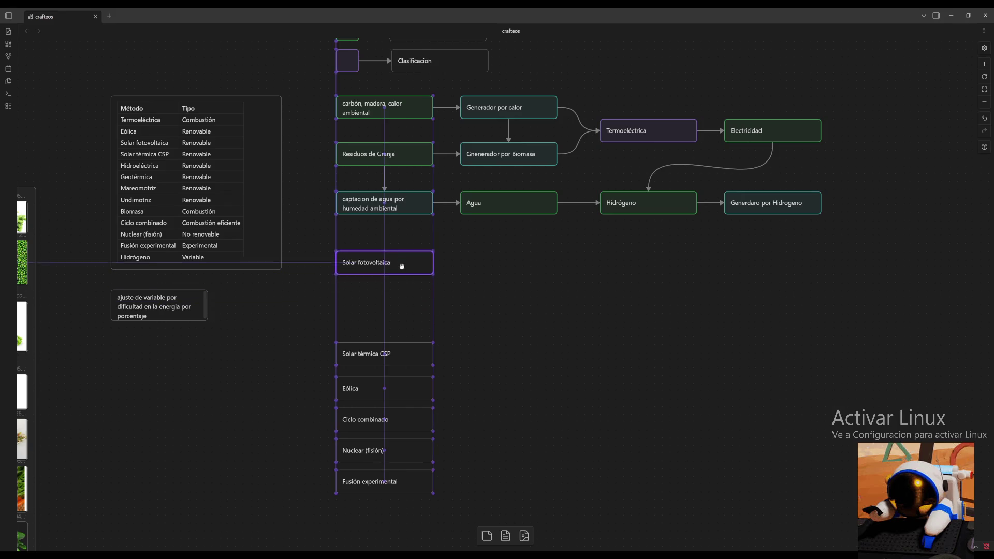
double_click(399, 267)
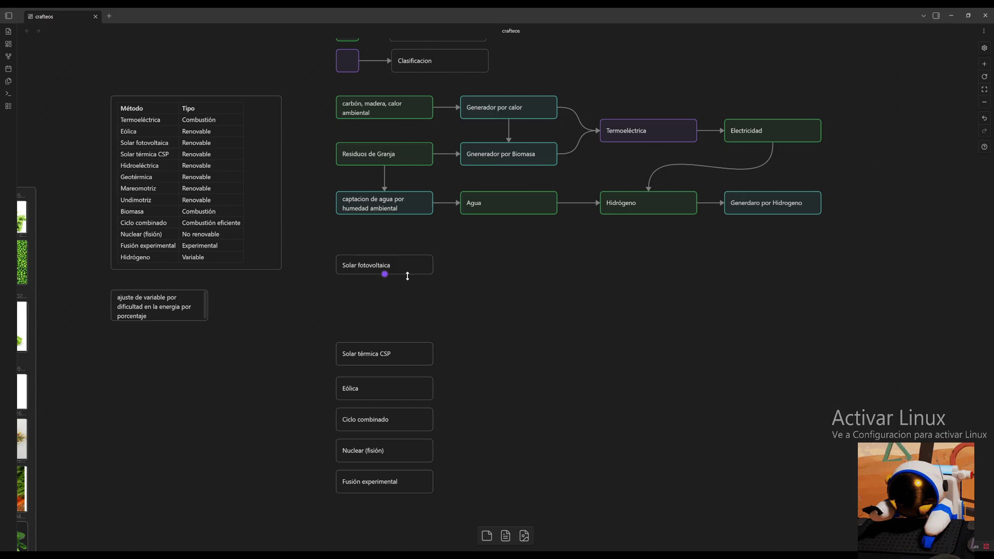
click(406, 274)
drag(406, 354, 399, 313)
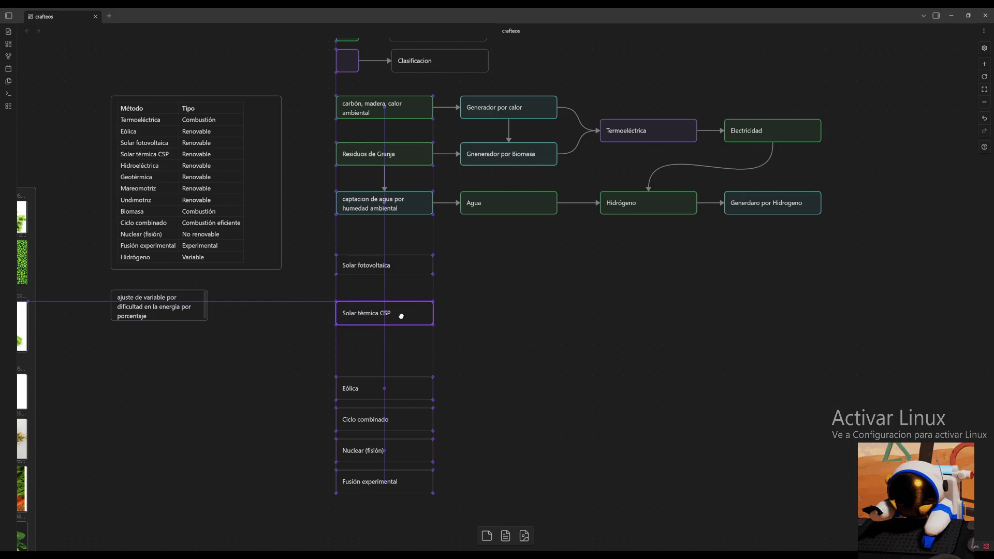
mouse_move(385, 388)
mouse_down()
mouse_move(390, 353)
mouse_move(380, 351)
mouse_up()
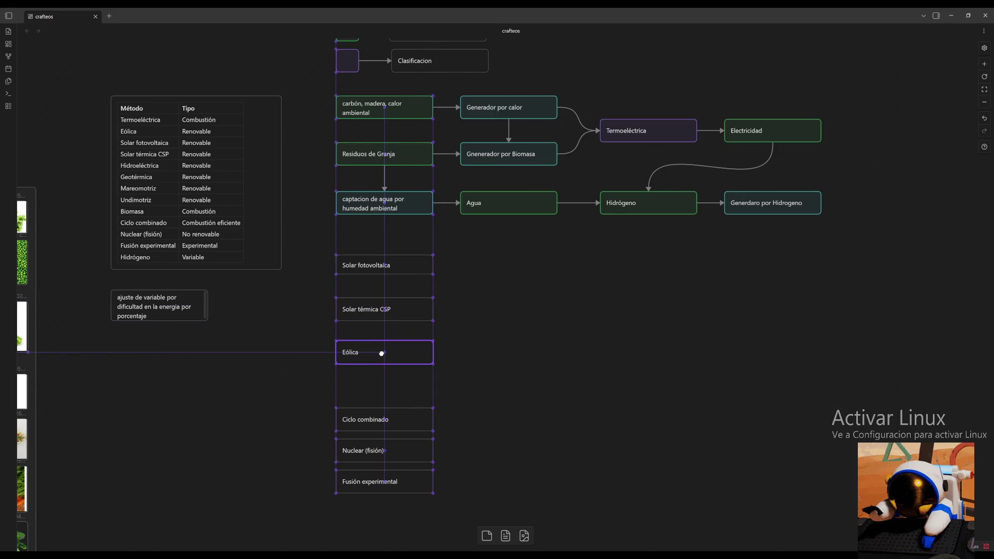
drag(415, 413, 395, 397)
Nudge Nuclear (fisión) and Fusión experimental into place and start a connection from Solar fotovoltaica.
click(444, 435)
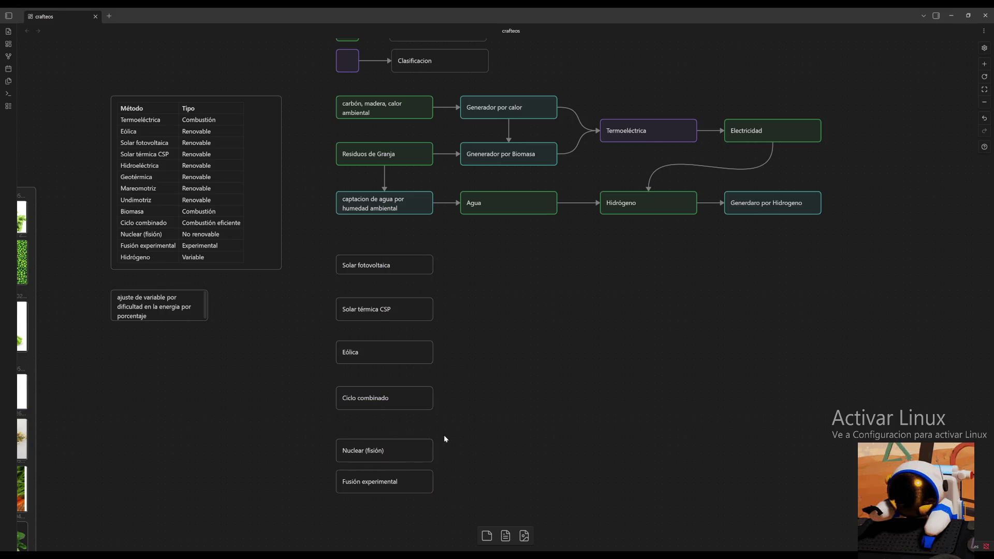
drag(399, 450, 397, 439)
drag(395, 482, 393, 516)
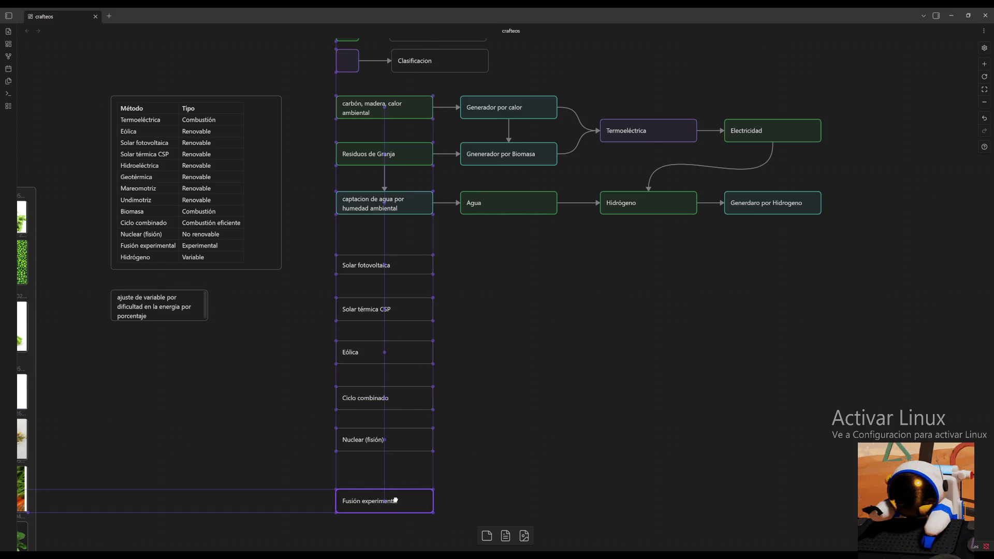
click(507, 454)
scroll(476, 415, right, 2)
scroll(476, 416, down, 1)
scroll(477, 416, down, 1)
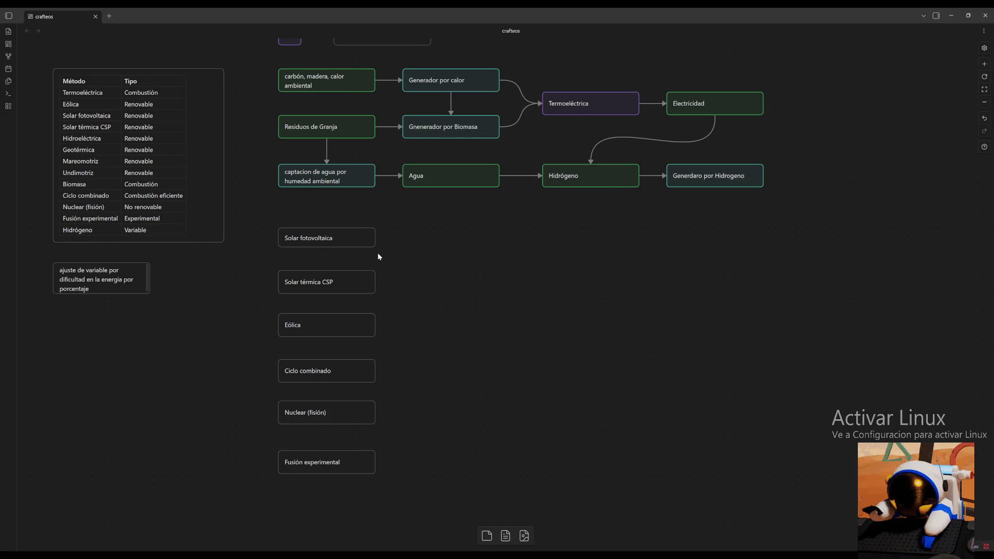
drag(375, 237, 426, 235)
Create a pasted-link card at the connection's end, then delete it and its arrow.
click(467, 241)
key(ctrl+v)
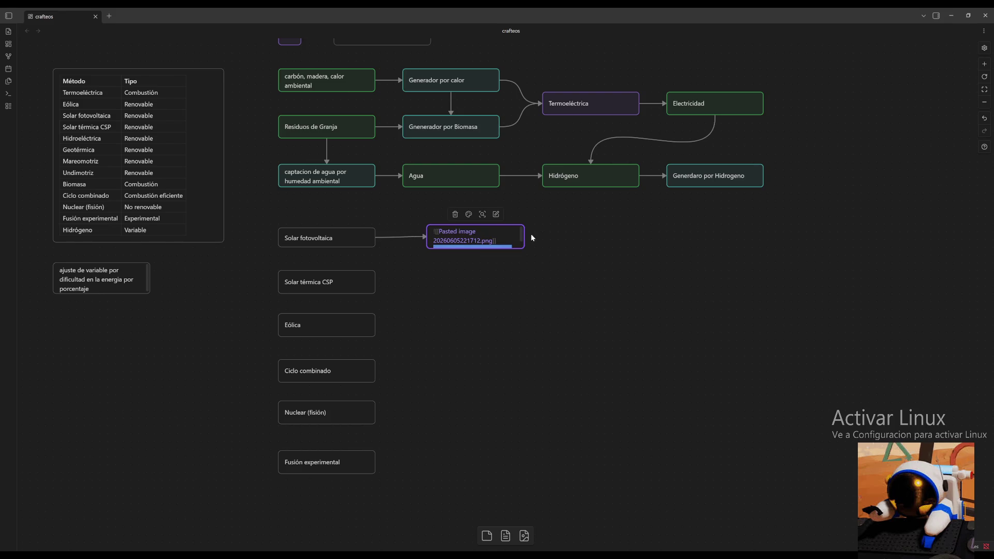
key(Escape)
key(Delete)
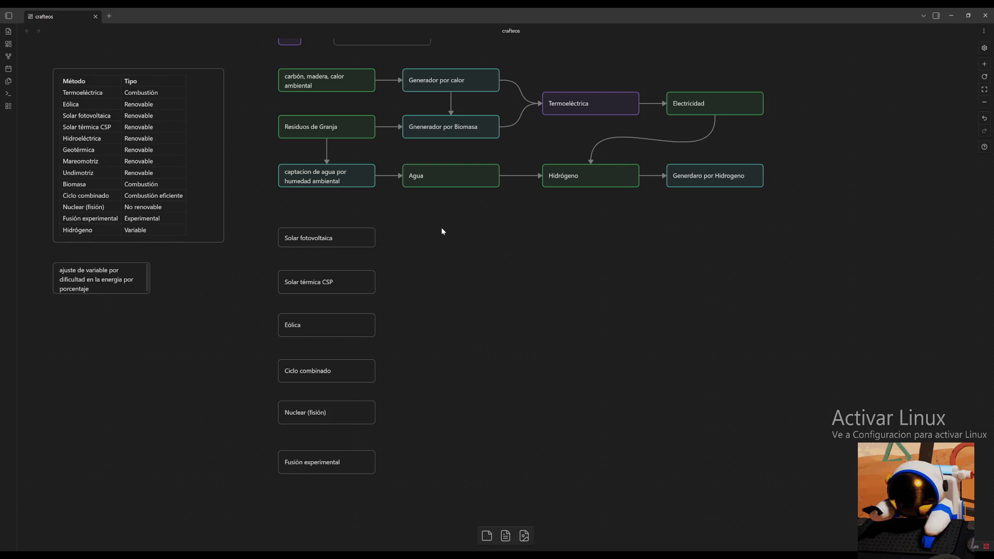
Paste the solar-panel photo beside Solar fotovoltaica, connect the card to it and shrink it to a thumbnail.
key(ctrl+v)
drag(576, 339, 500, 258)
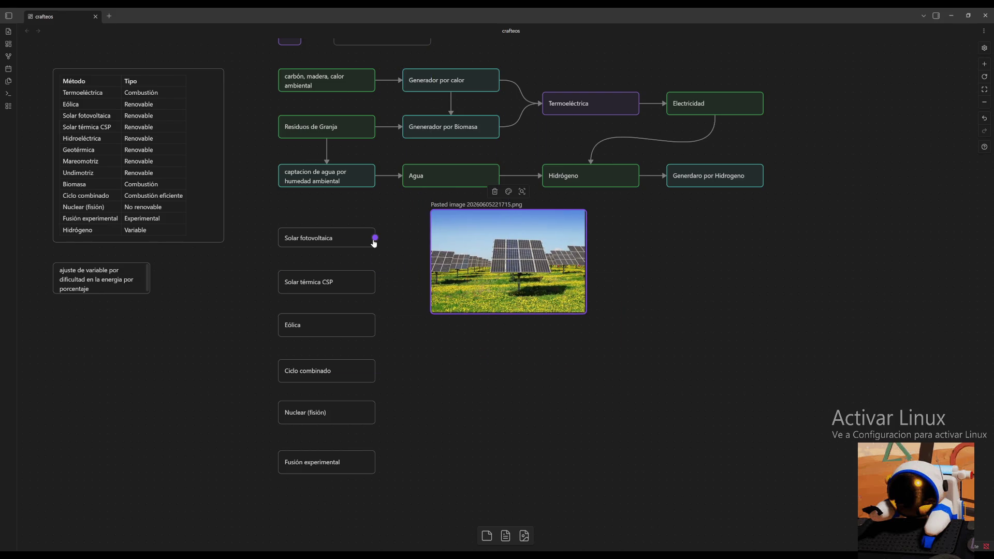
drag(374, 239, 435, 251)
drag(588, 313, 509, 263)
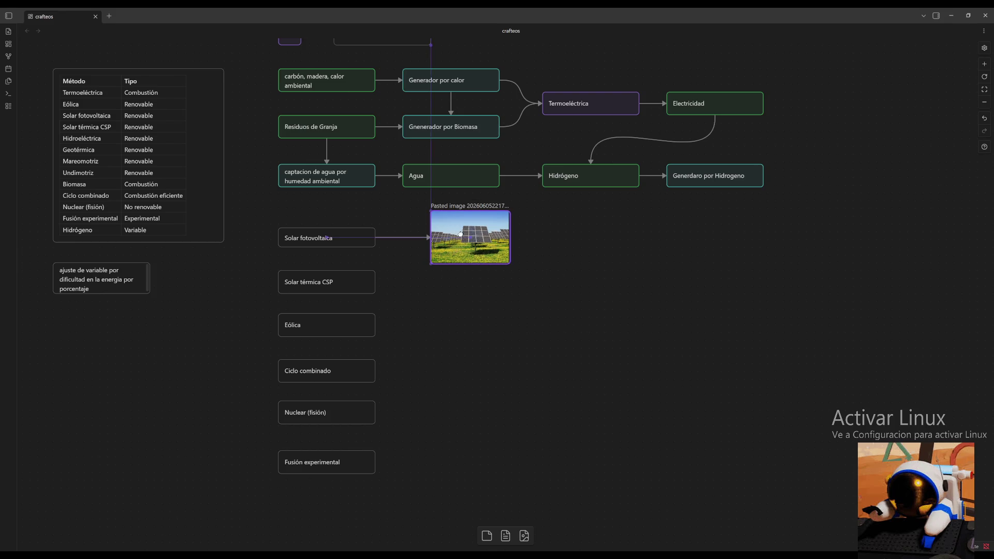
click(562, 264)
drag(547, 307, 549, 272)
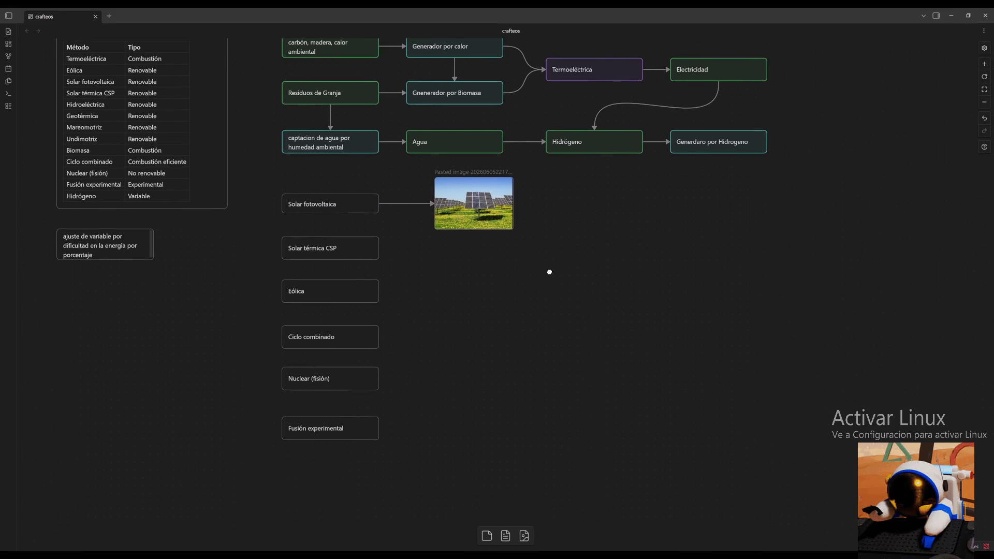
double_click(360, 241)
click(542, 340)
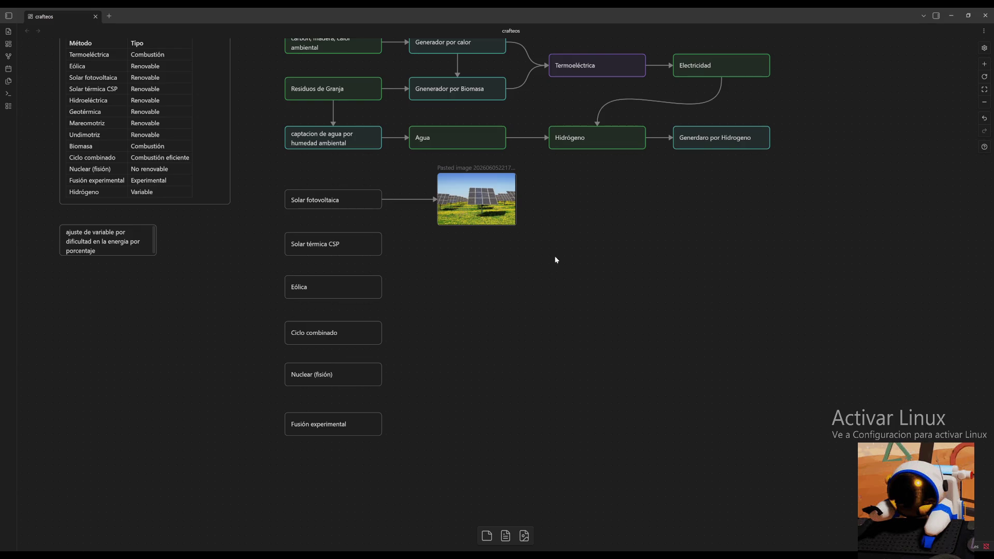
Paste the Termodinámica cover image, shrink it under the solar photo and connect Solar térmica CSP to it.
key(ctrl+v)
mouse_move(623, 443)
mouse_down()
mouse_move(564, 361)
mouse_move(471, 287)
mouse_up()
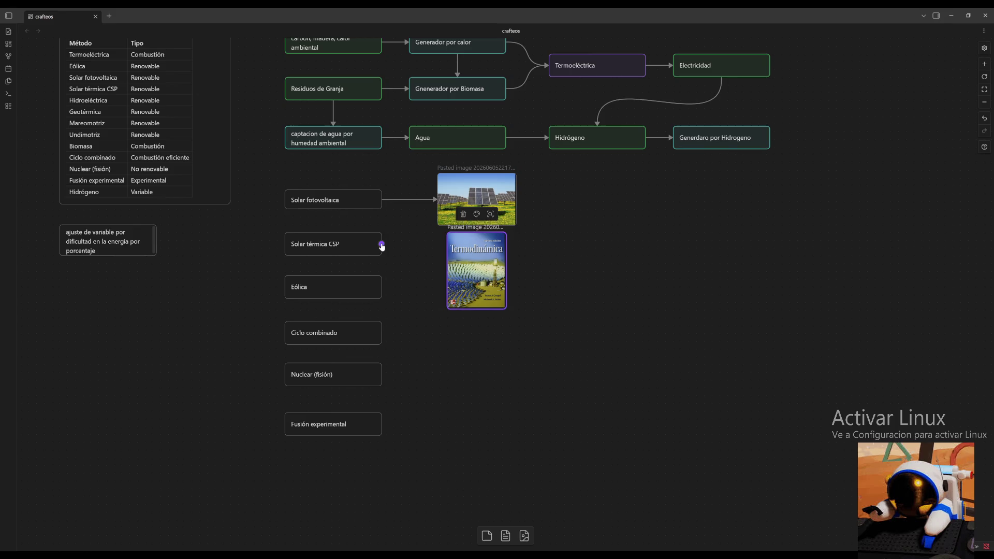
drag(381, 244, 449, 270)
Move the lower method cards down to make room for more images.
drag(273, 239, 366, 431)
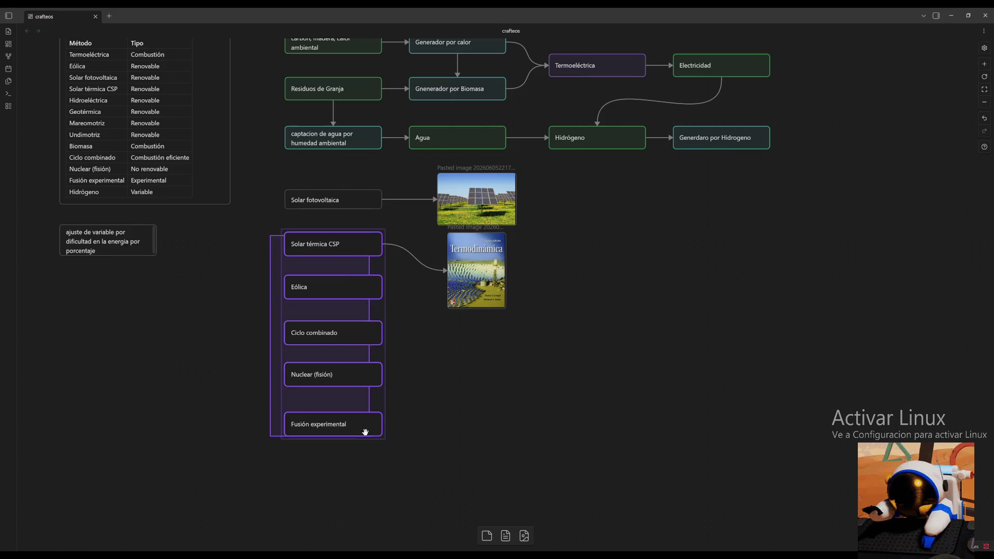
drag(370, 333, 387, 361)
click(387, 361)
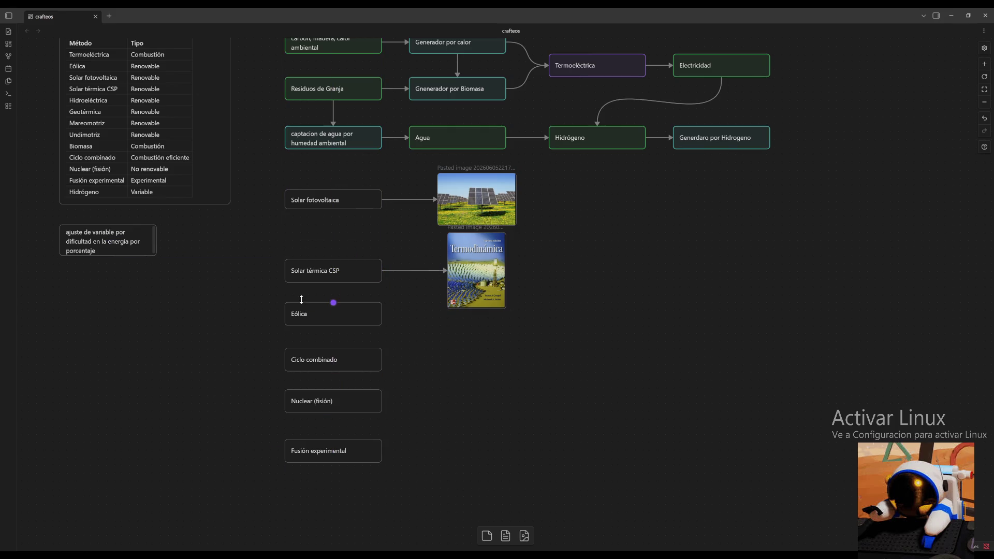
drag(242, 323, 366, 505)
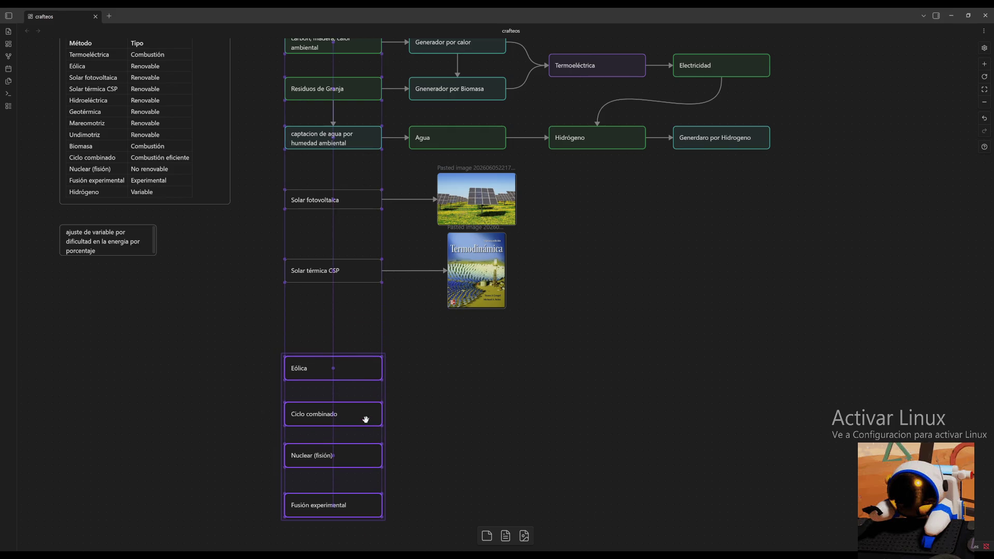
drag(364, 368, 366, 407)
click(646, 380)
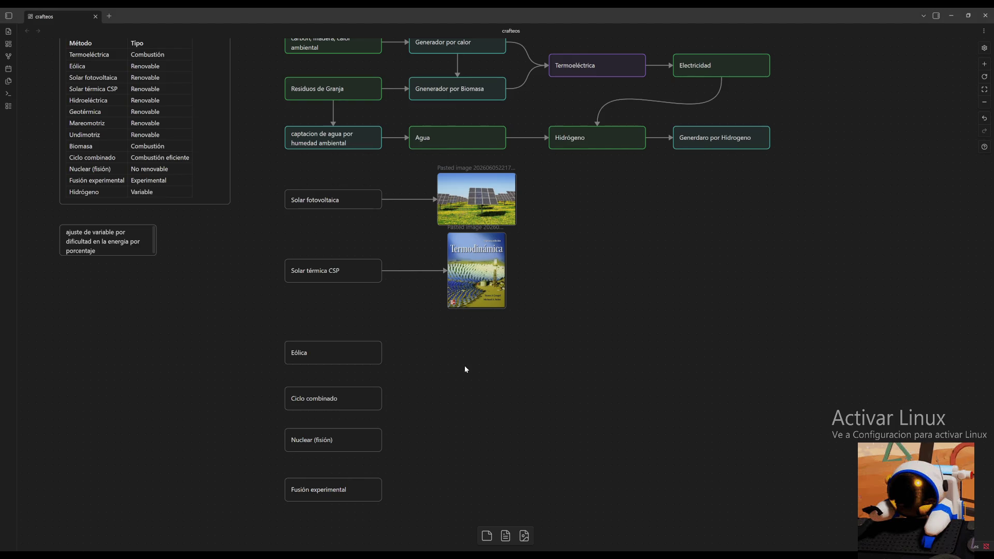
Paste a wind-turbine photo beside Eólica, halve its size and connect Eólica to it.
key(ctrl+v)
mouse_move(589, 346)
mouse_down()
mouse_move(498, 383)
mouse_move(520, 383)
mouse_up()
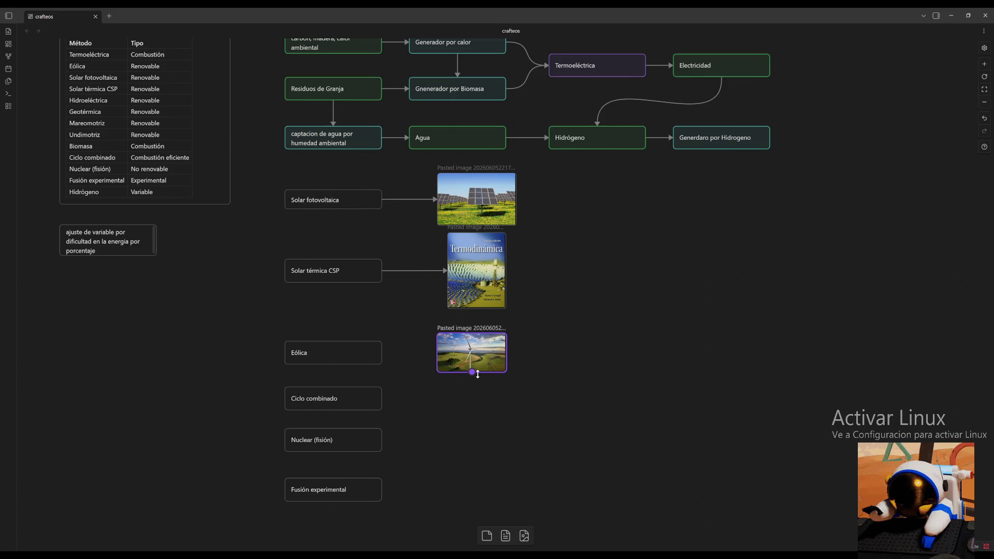
drag(591, 421, 506, 371)
drag(382, 353, 454, 358)
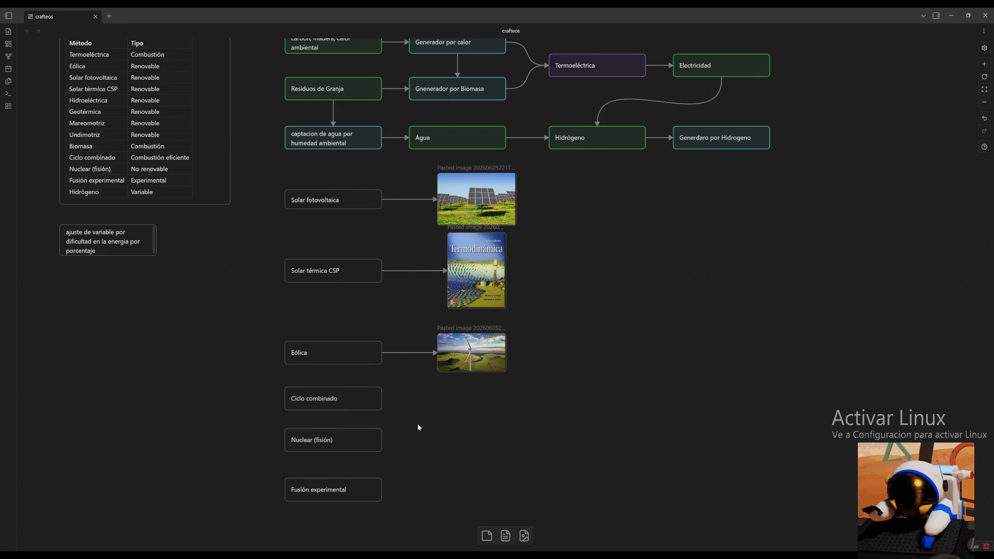
click(340, 396)
Move the Ciclo combinado card up to the right end of the flowchart, beside its top row.
double_click(339, 396)
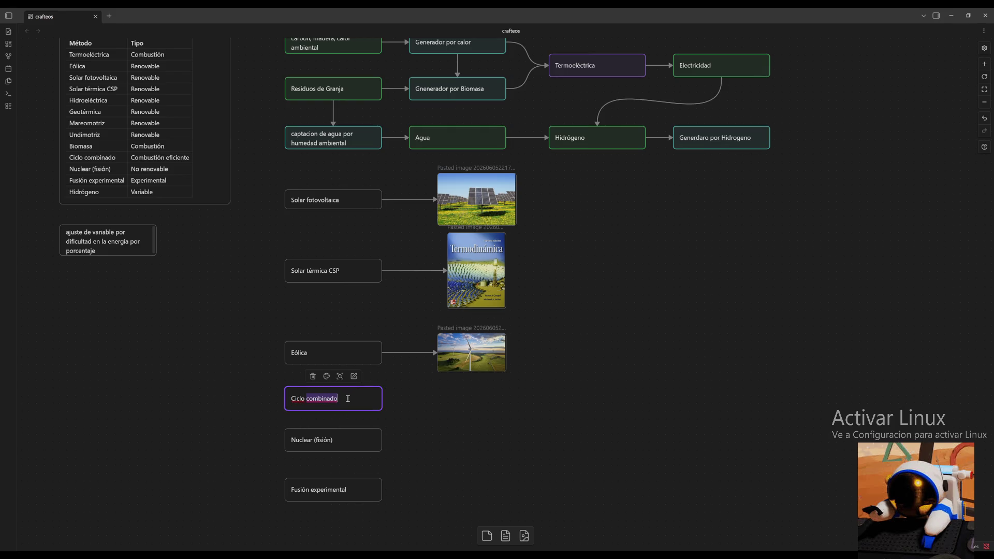
key(ctrl+a)
click(595, 369)
drag(362, 402, 813, 180)
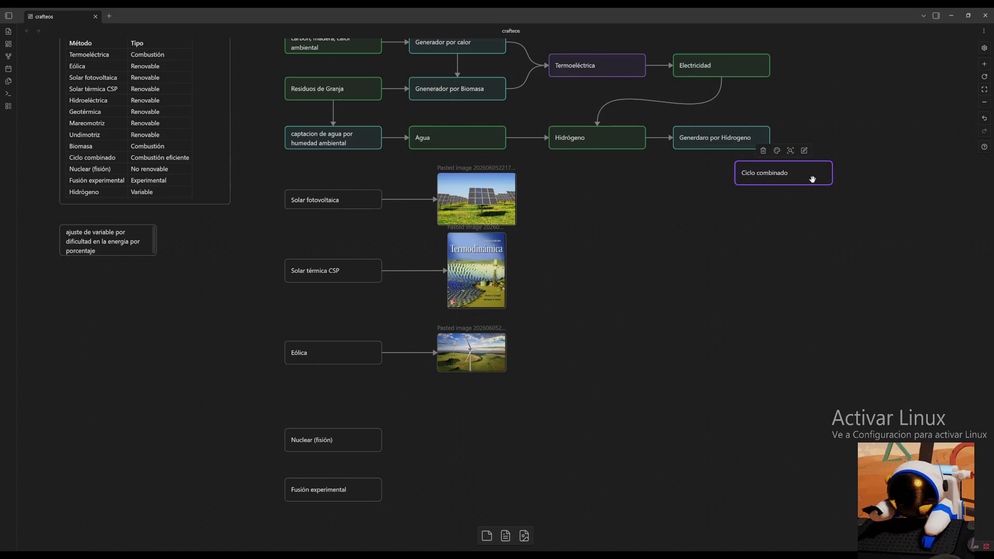
scroll(813, 179, up, 5)
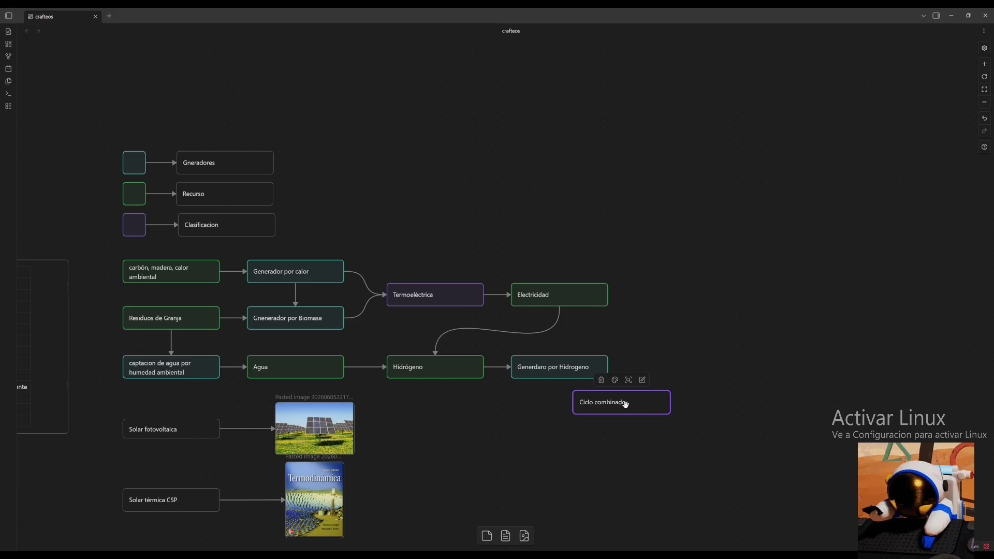
drag(626, 403, 714, 271)
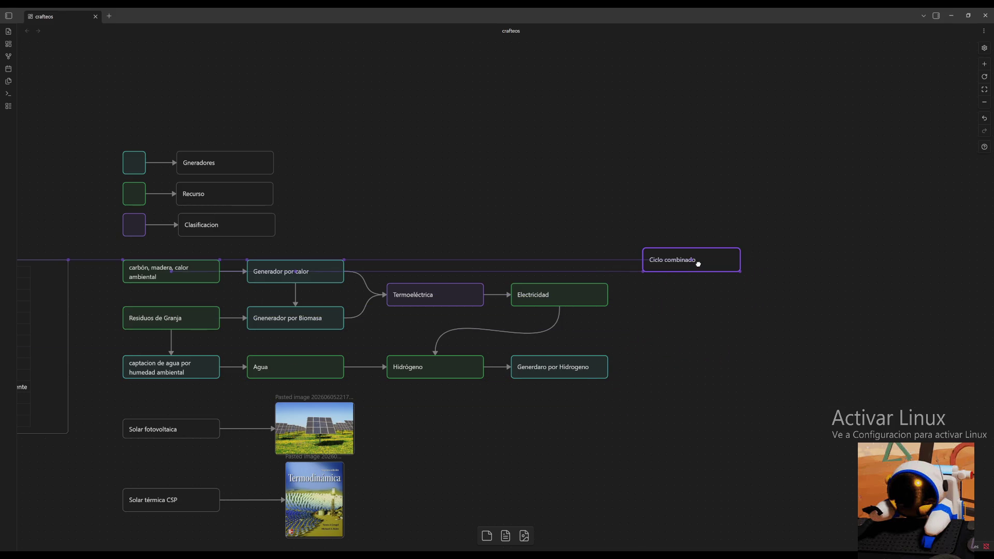
click(745, 288)
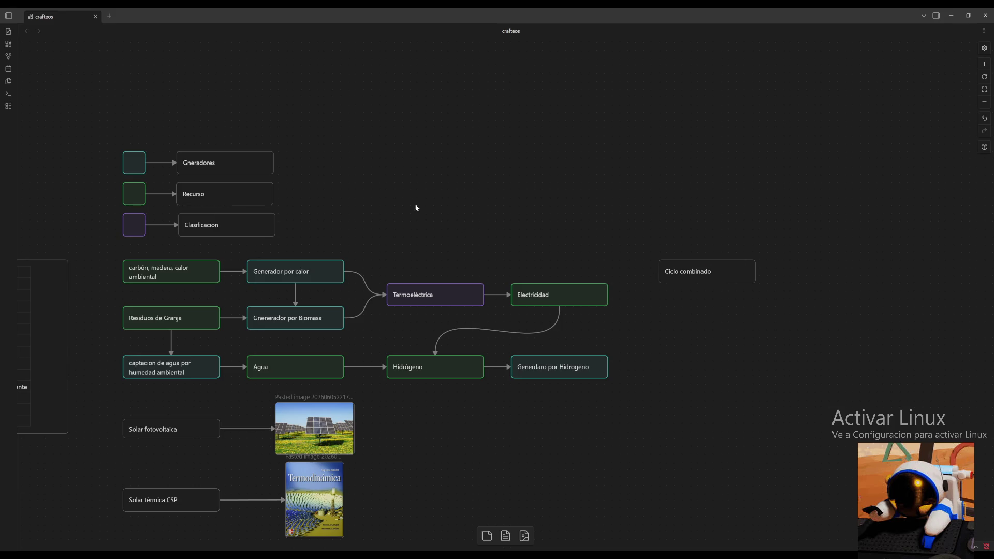
mouse_move(397, 185)
mouse_down()
mouse_move(504, 192)
mouse_move(536, 210)
mouse_move(548, 285)
mouse_move(515, 153)
mouse_move(489, 158)
mouse_up()
scroll(518, 159, down, 1)
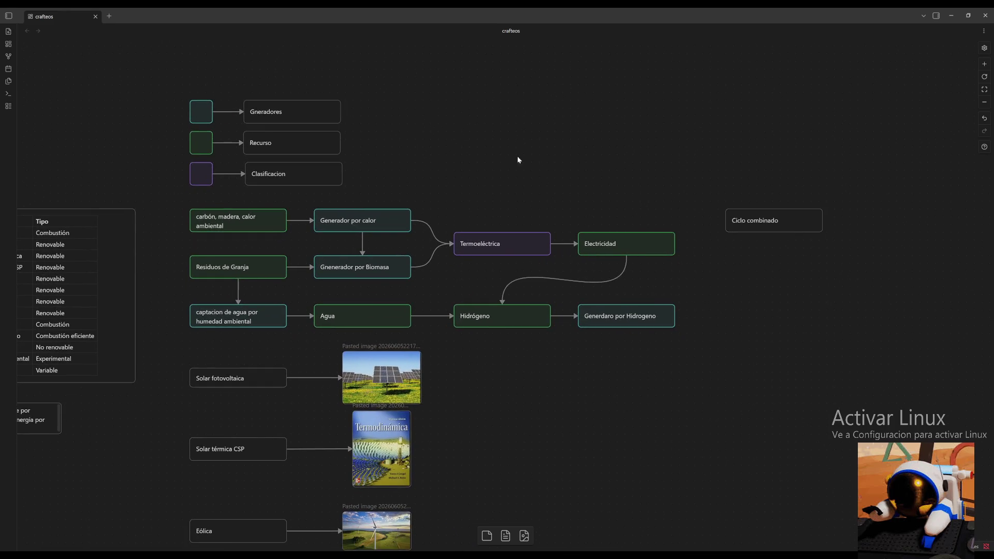
drag(779, 220, 778, 278)
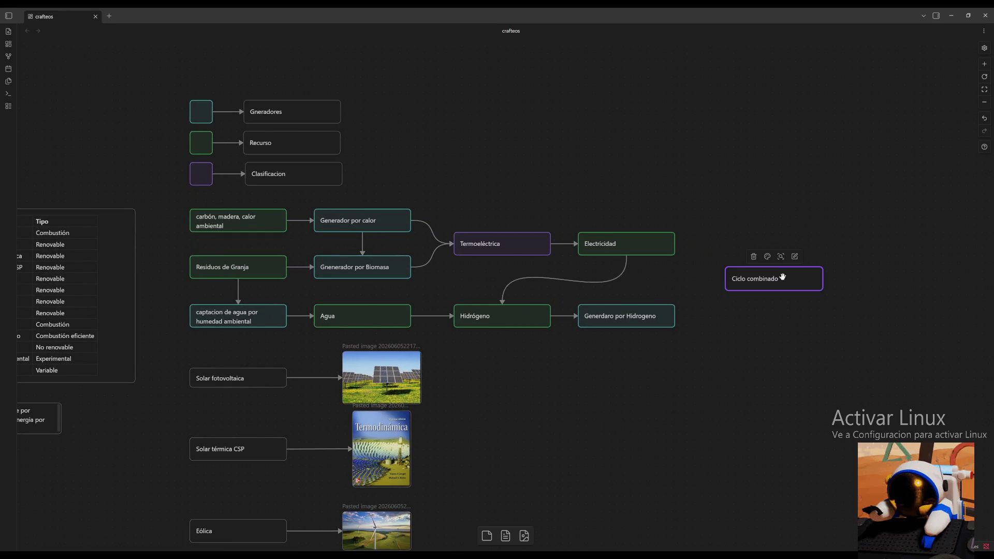
click(707, 229)
scroll(707, 229, up, 2)
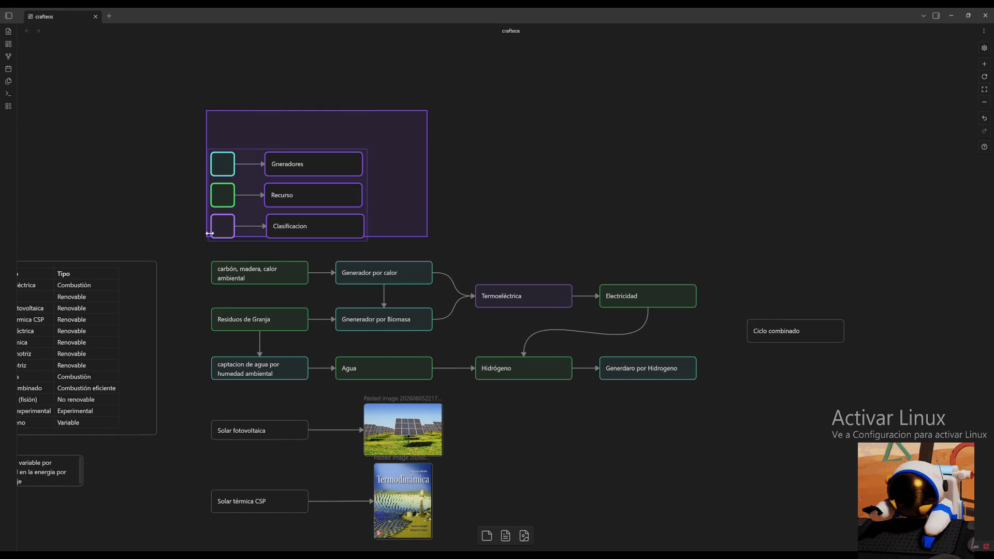
Shift the three legend cards further up and colour the Ciclo combinado card yellow.
drag(429, 110, 204, 245)
drag(245, 211, 245, 138)
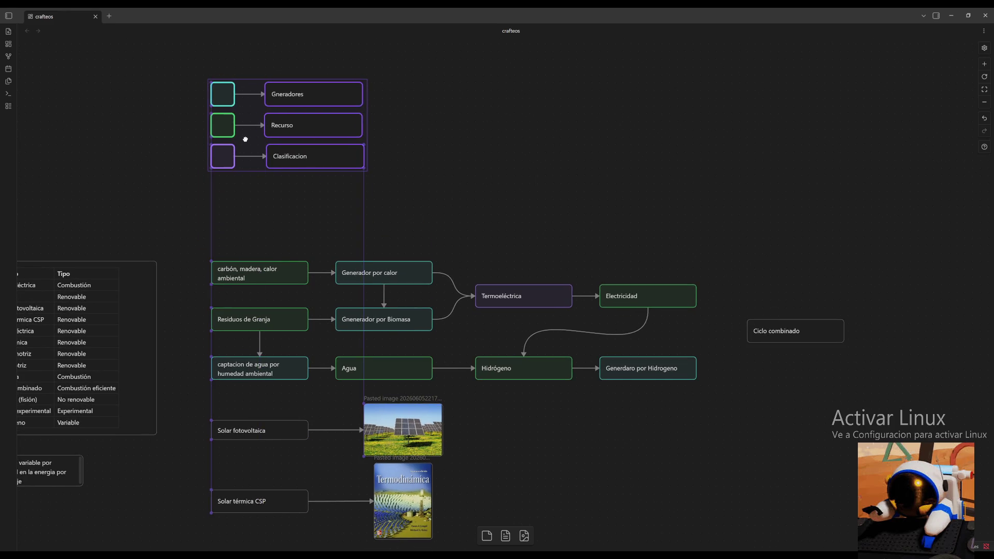
click(330, 224)
click(806, 330)
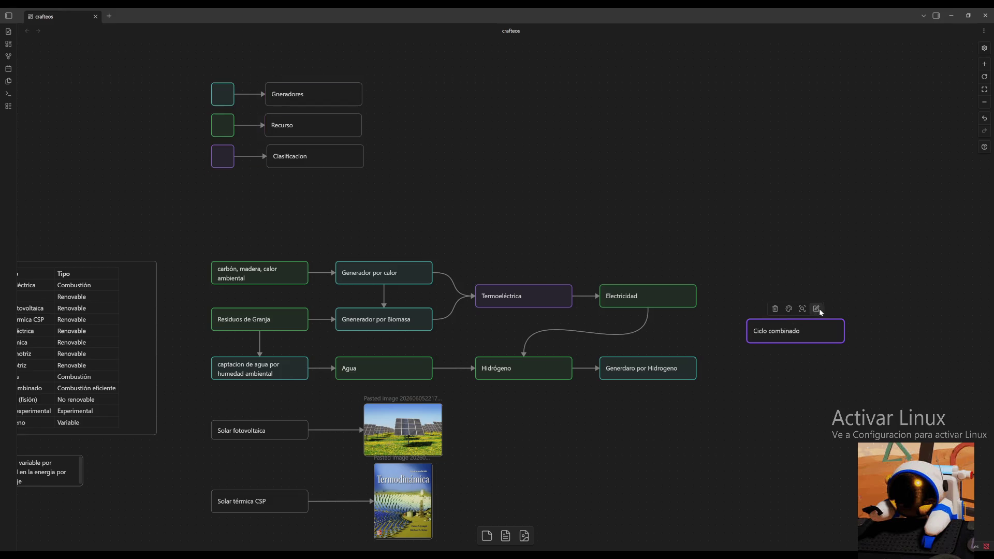
click(789, 309)
click(790, 326)
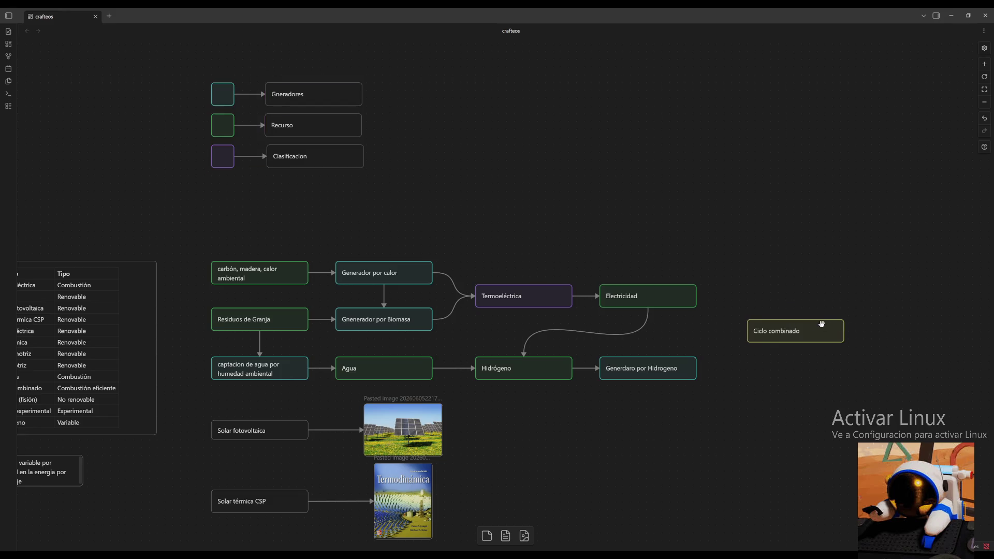
Set Ciclo combinado level with the flowchart's top row and resize it slightly.
mouse_move(825, 326)
mouse_down()
mouse_move(800, 299)
mouse_move(804, 270)
mouse_up()
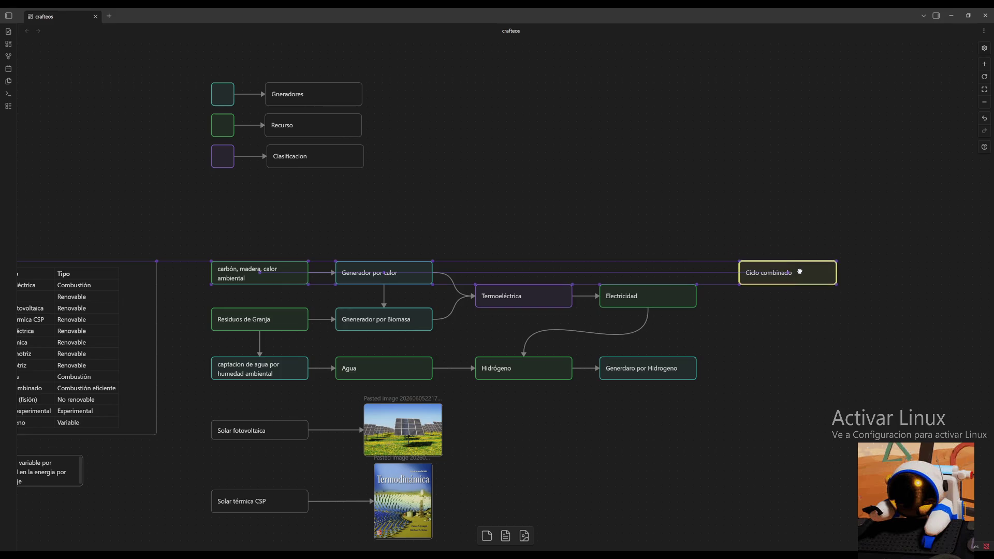
click(798, 289)
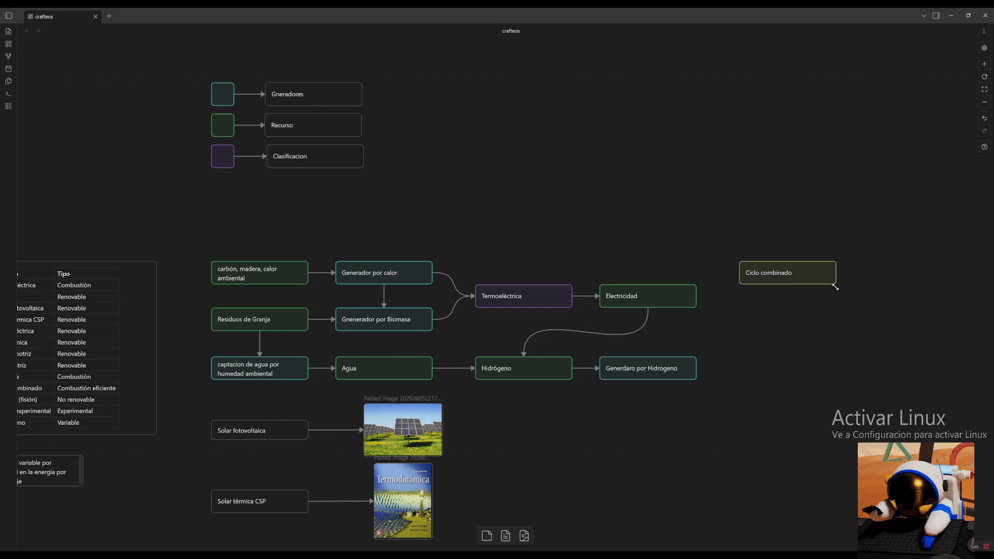
drag(835, 284, 833, 298)
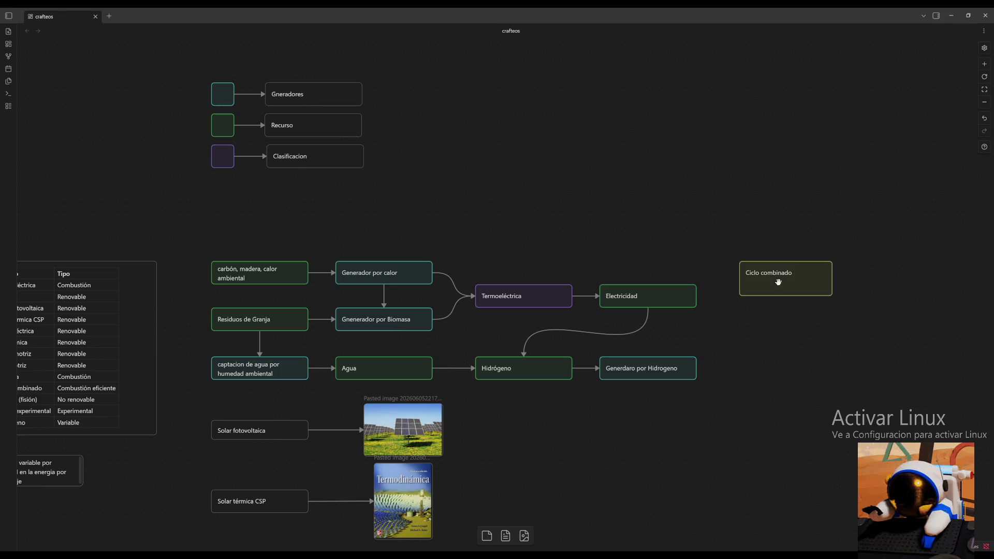
mouse_move(189, 244)
mouse_down()
mouse_move(475, 399)
mouse_move(723, 390)
mouse_up()
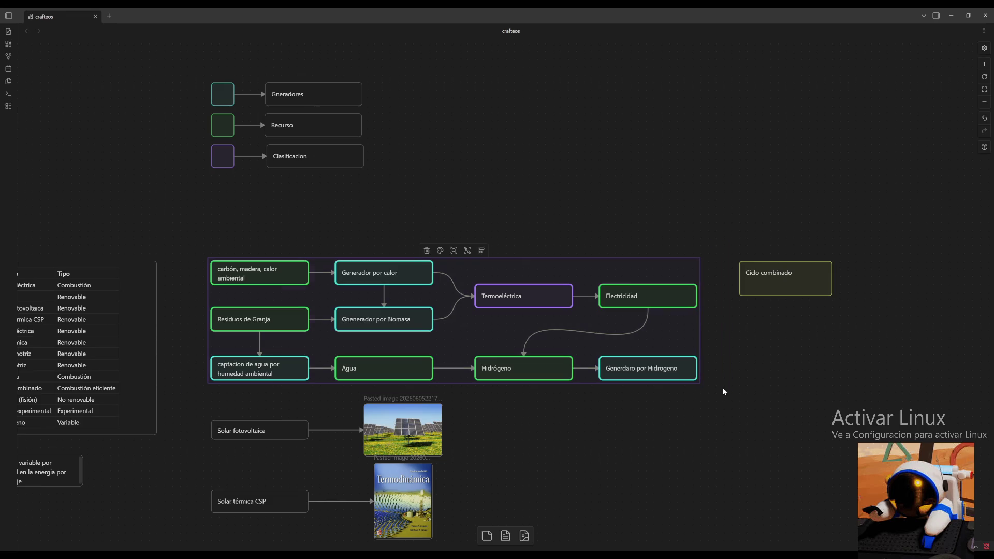
Select the flowchart nodes with Ciclo combinado and try the selection's colour and alignment options.
click(482, 253)
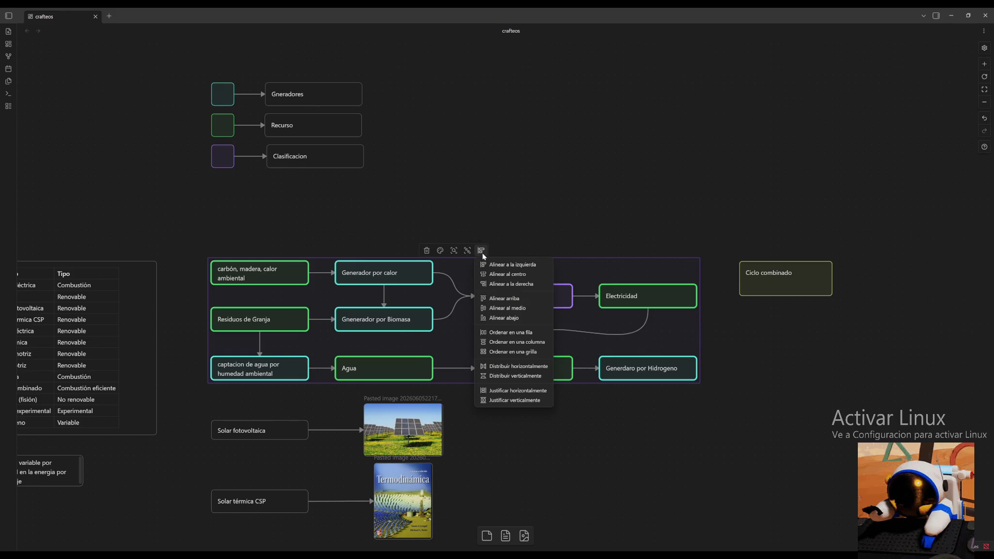
click(524, 239)
mouse_move(173, 228)
mouse_down()
mouse_move(646, 403)
mouse_move(720, 387)
mouse_move(869, 391)
mouse_up()
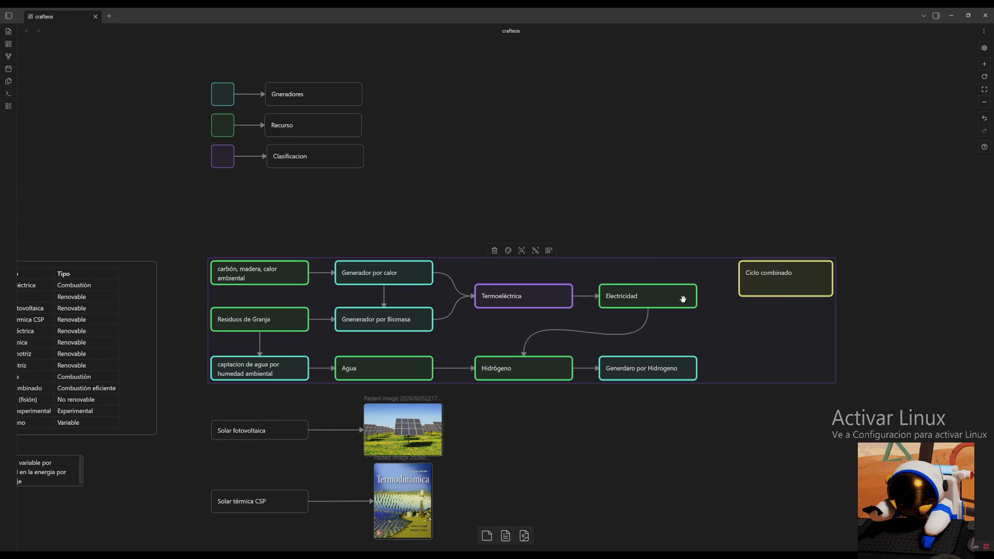
click(508, 250)
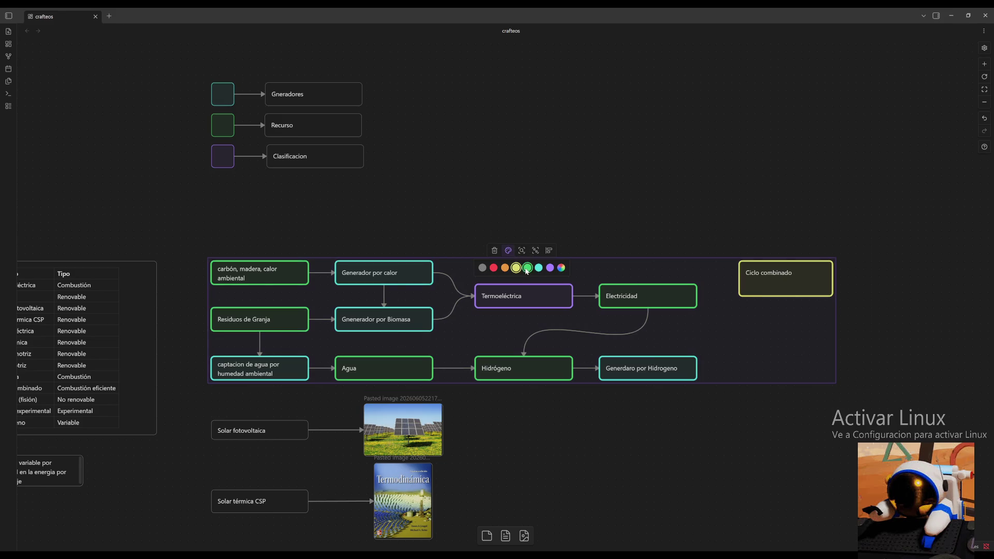
click(519, 226)
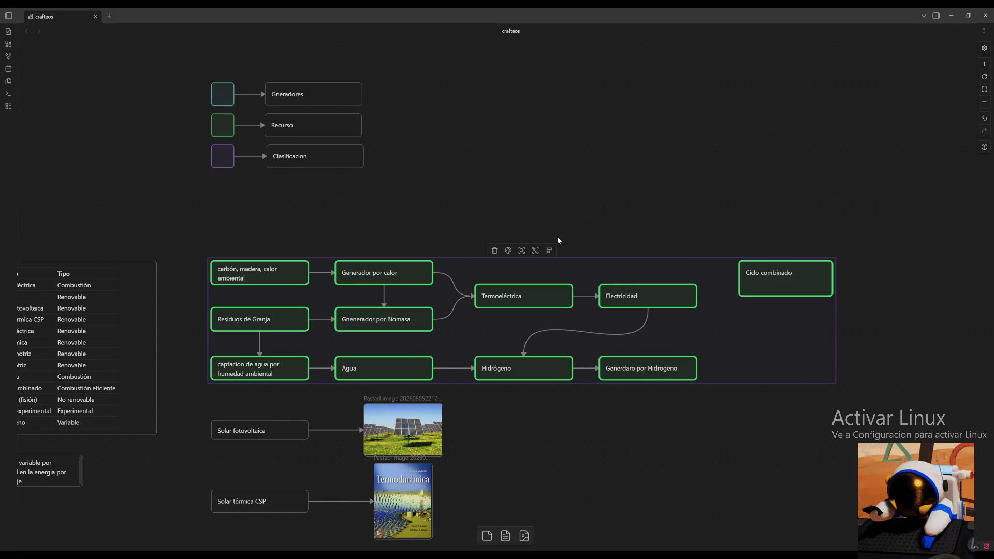
click(621, 240)
Reselect the flowchart nodes and Ciclo combinado and wrap them in a new group.
mouse_move(909, 239)
mouse_down()
mouse_move(801, 302)
mouse_move(189, 394)
mouse_up()
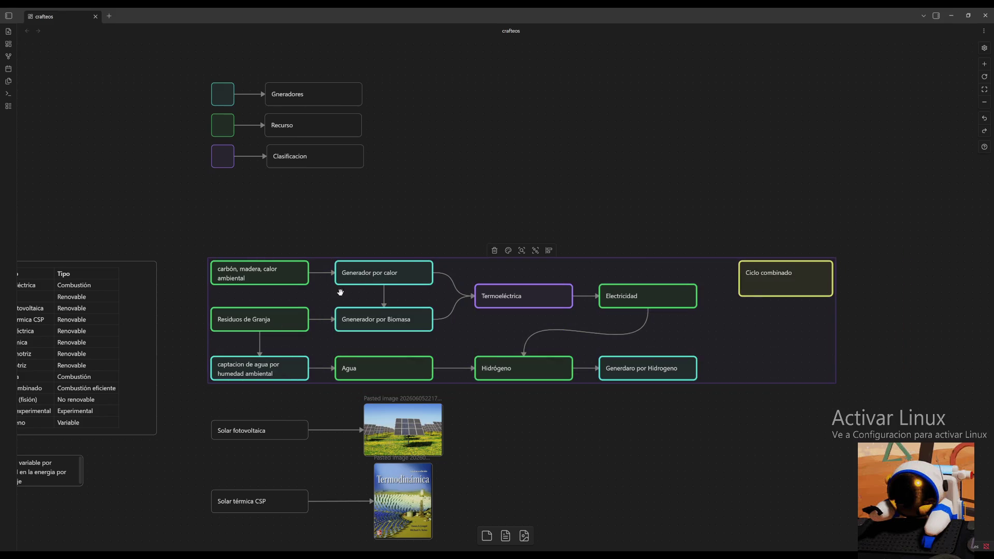
click(508, 250)
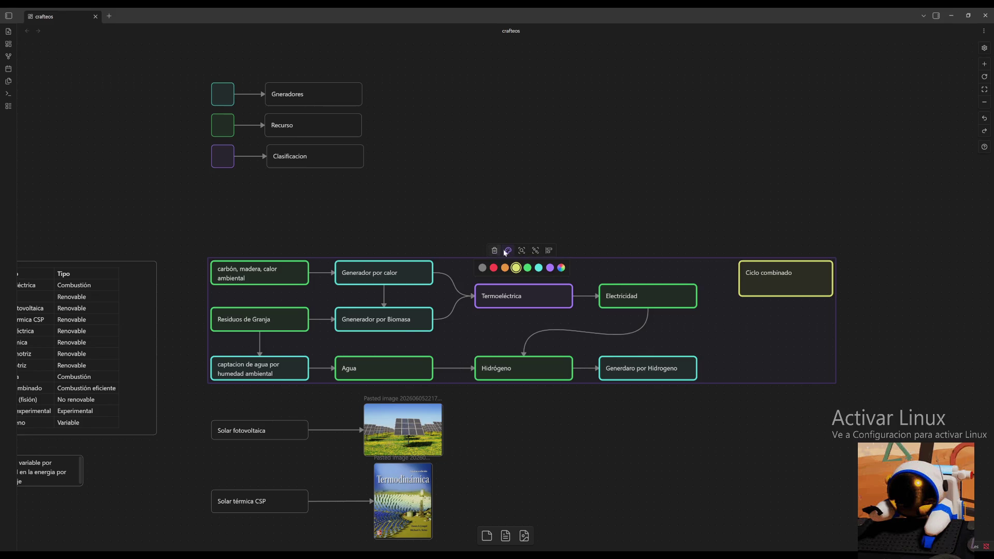
scroll(520, 250, down, 1)
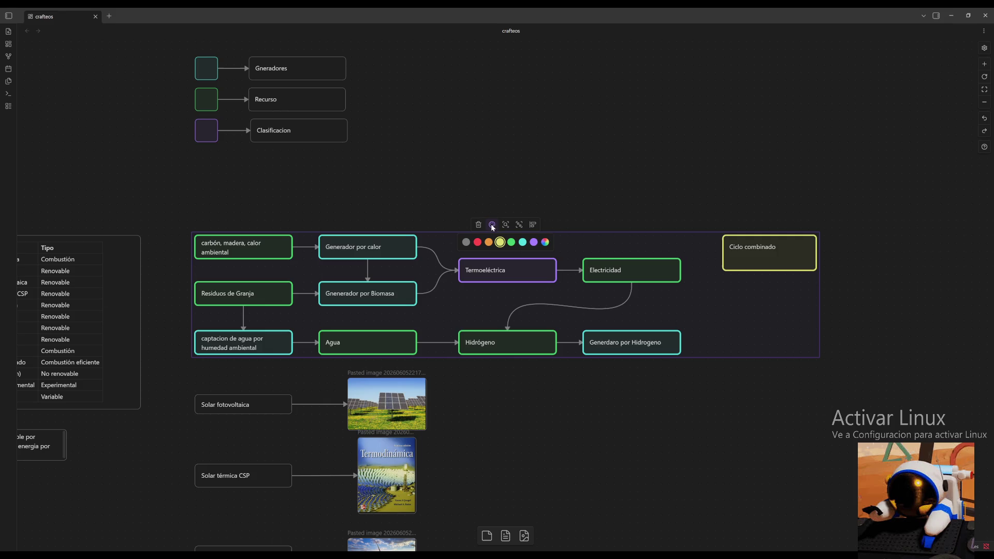
click(520, 225)
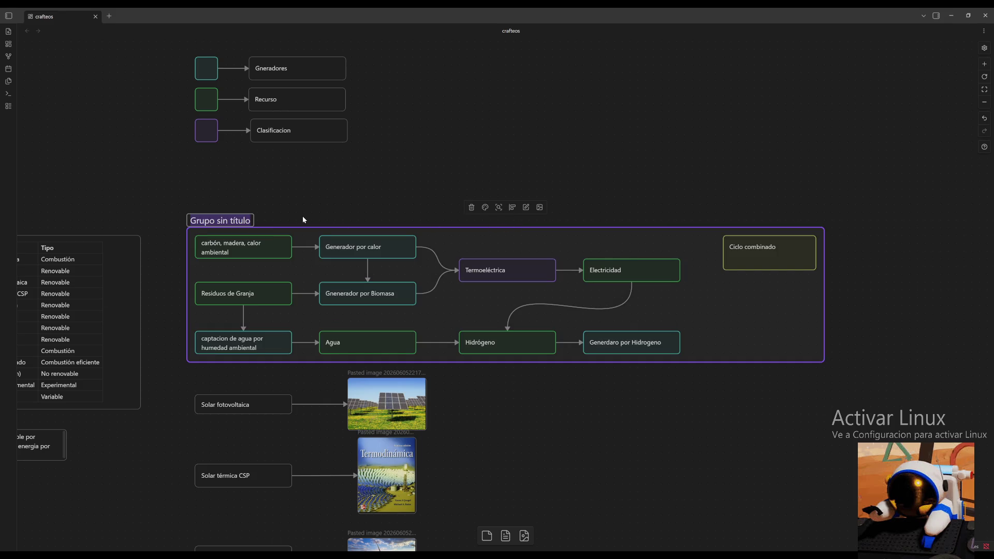
Replace the default group title 'Grupo sin título' with 'Ciclo cerrado'.
key(BackSpace)
text(c)
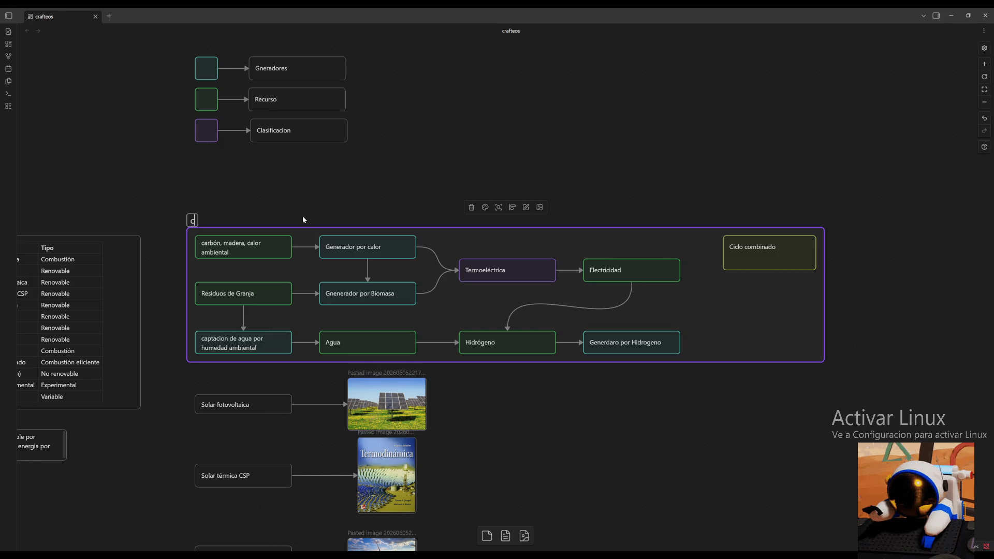
text(Ciclo)
text( cerrado)
click(301, 216)
Delete the Ciclo cerrado group frame and settle the Ciclo combinado card back in place.
click(469, 207)
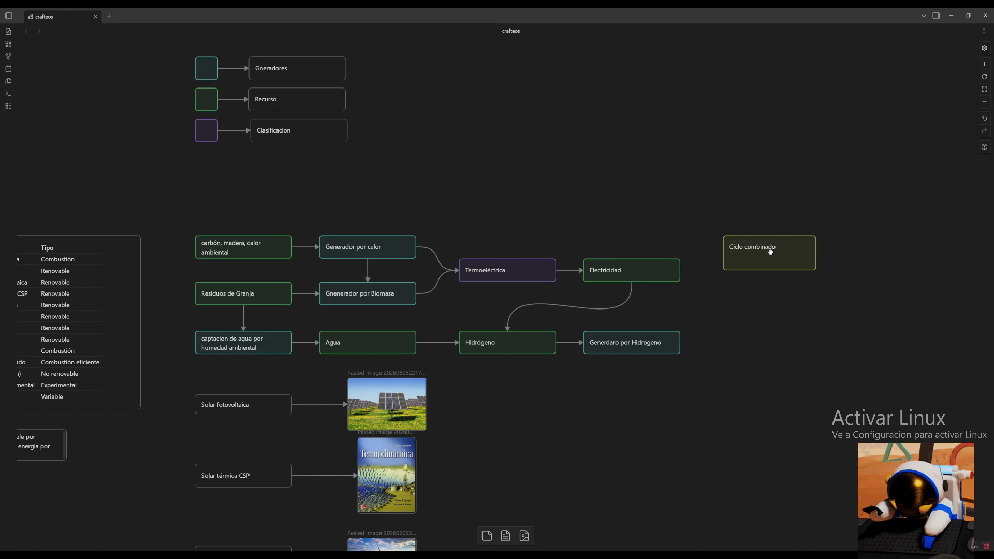
drag(772, 251, 770, 246)
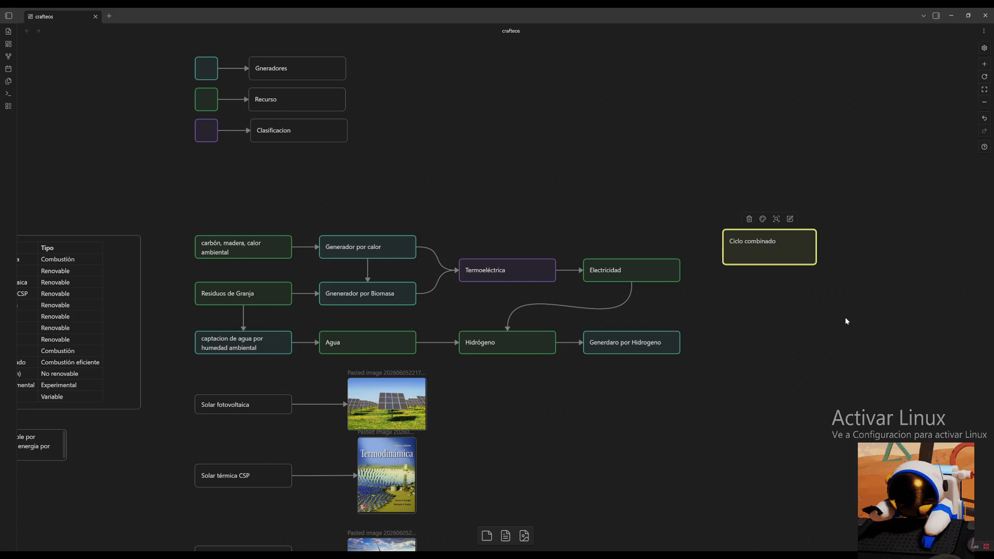
drag(754, 326, 698, 257)
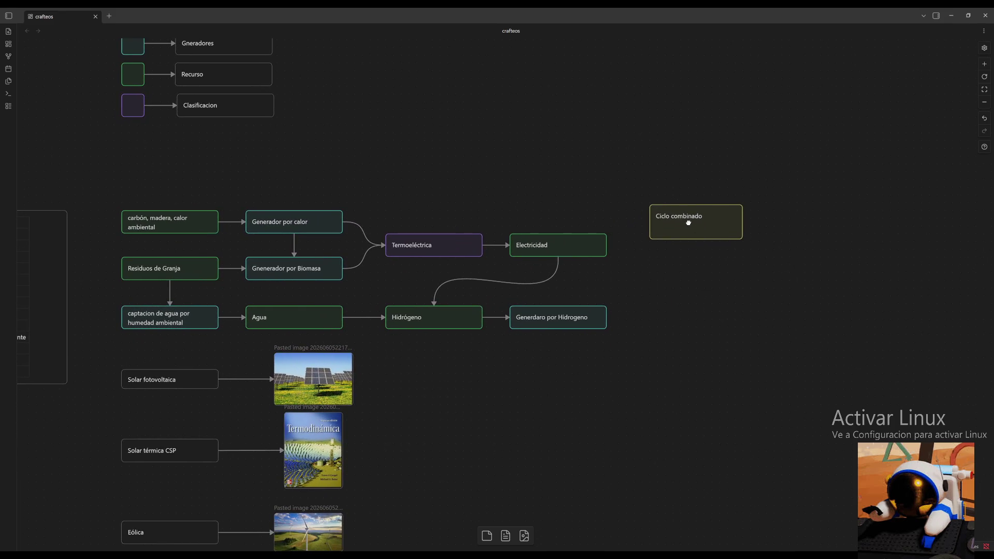
drag(693, 222, 697, 280)
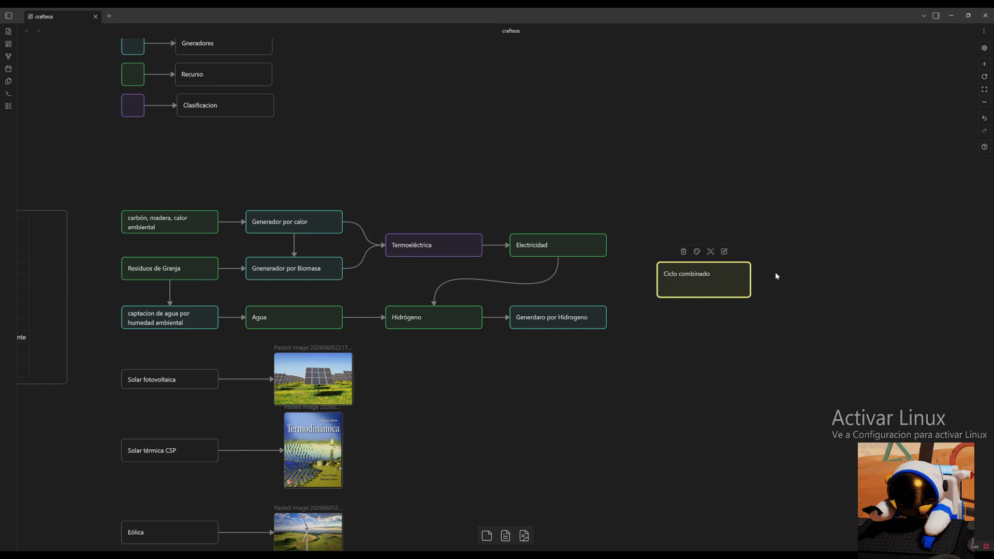
mouse_move(686, 361)
mouse_down()
mouse_move(694, 344)
mouse_move(694, 408)
mouse_move(750, 317)
mouse_move(749, 266)
mouse_move(763, 310)
mouse_move(730, 314)
mouse_move(730, 262)
mouse_up()
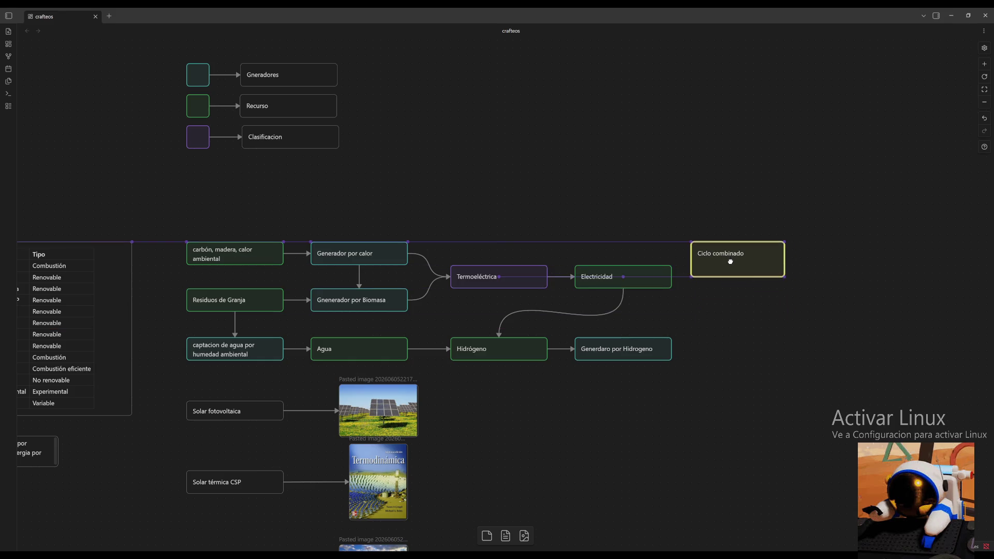
Stretch Ciclo combinado down so it spans to the flowchart's bottom row.
drag(784, 276, 784, 361)
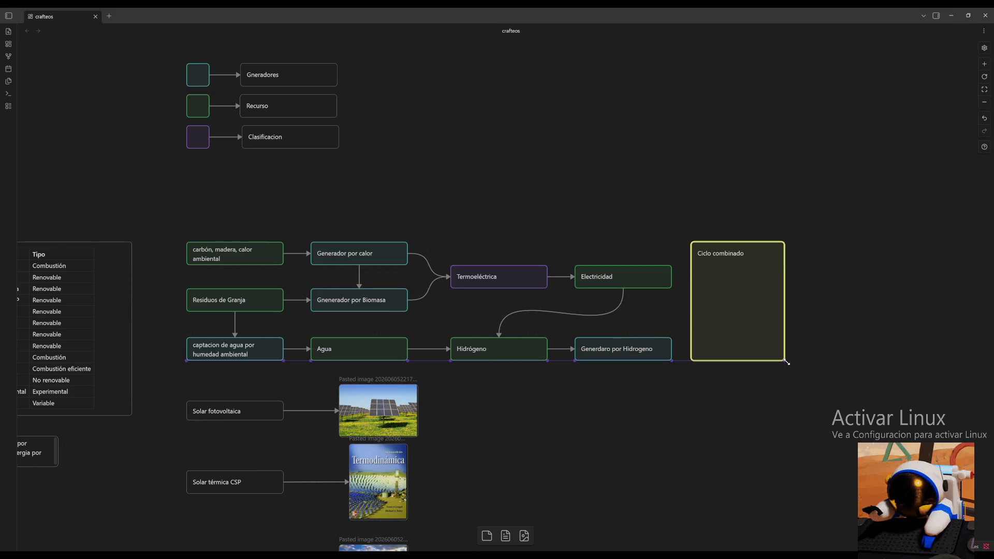
click(733, 474)
drag(617, 469, 689, 333)
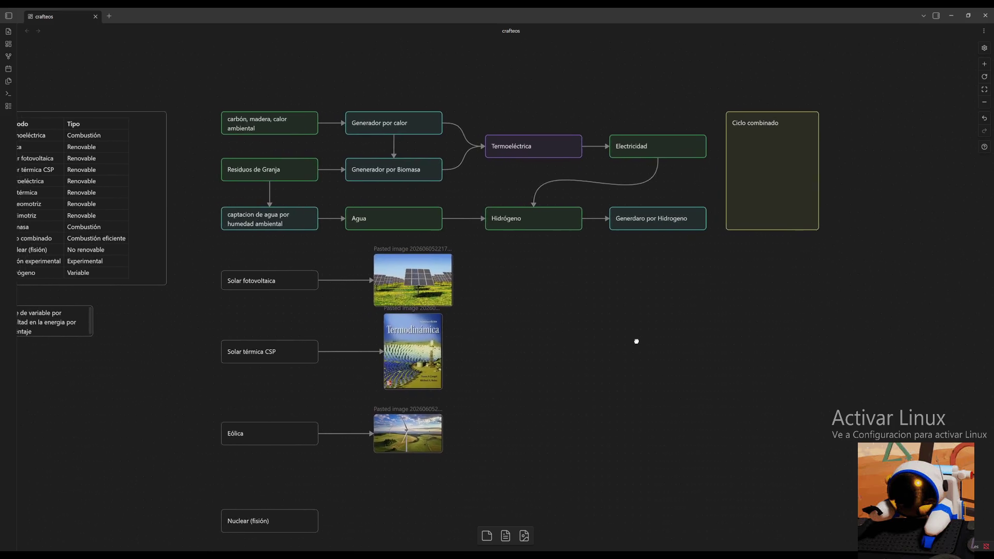
scroll(687, 332, down, 3)
scroll(381, 458, up, 1)
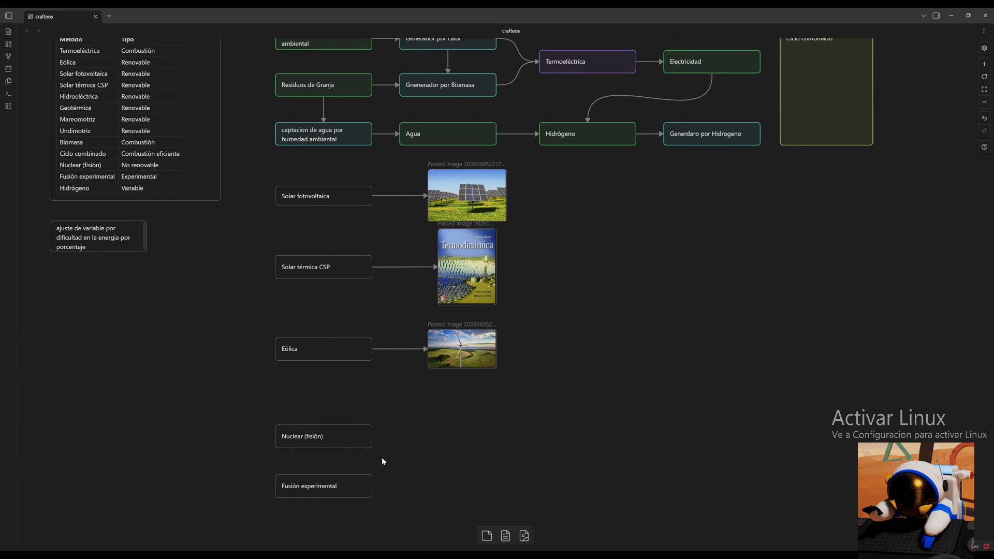
Move the Nuclear (fisión) card slightly up toward Eólica, briefly entering and leaving its text editor.
drag(336, 434, 336, 416)
click(394, 444)
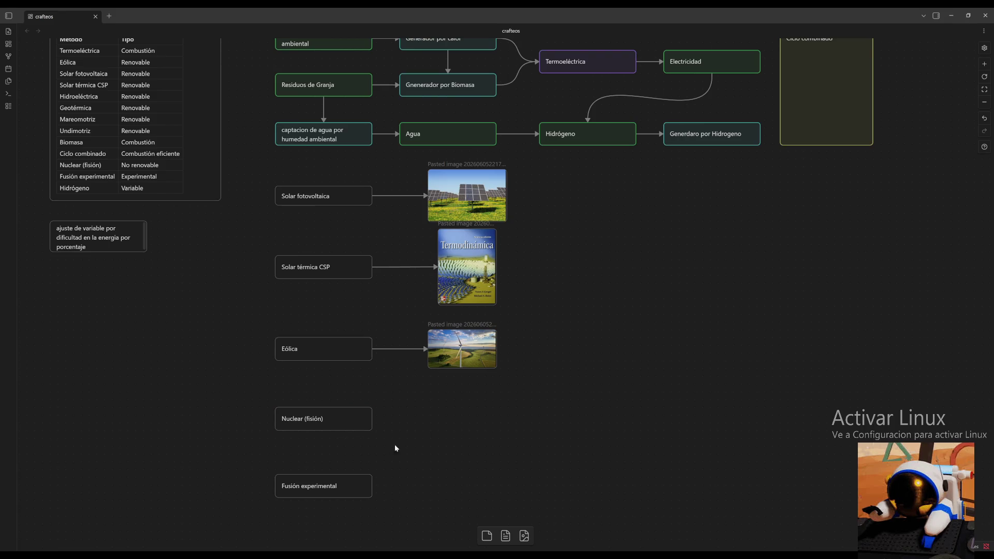
double_click(362, 423)
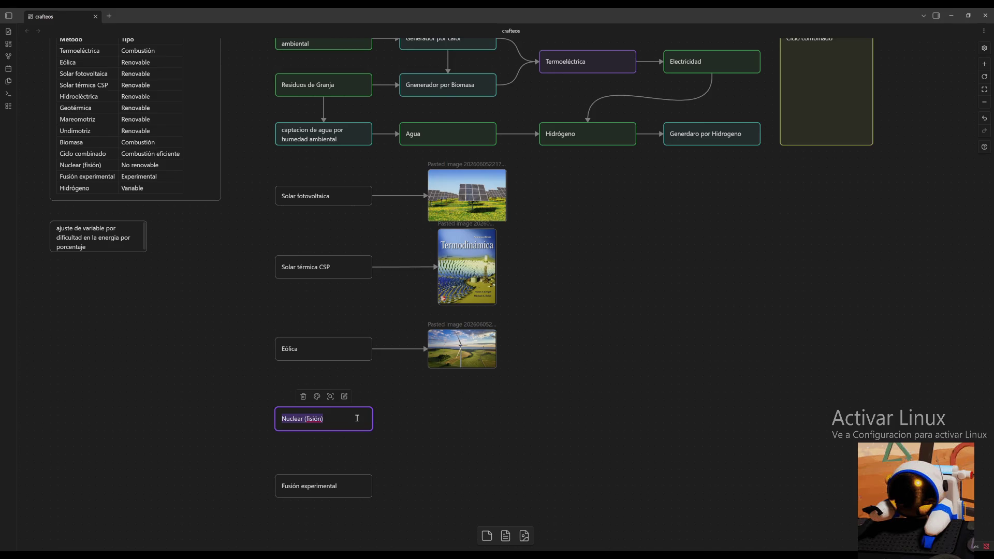
key(Escape)
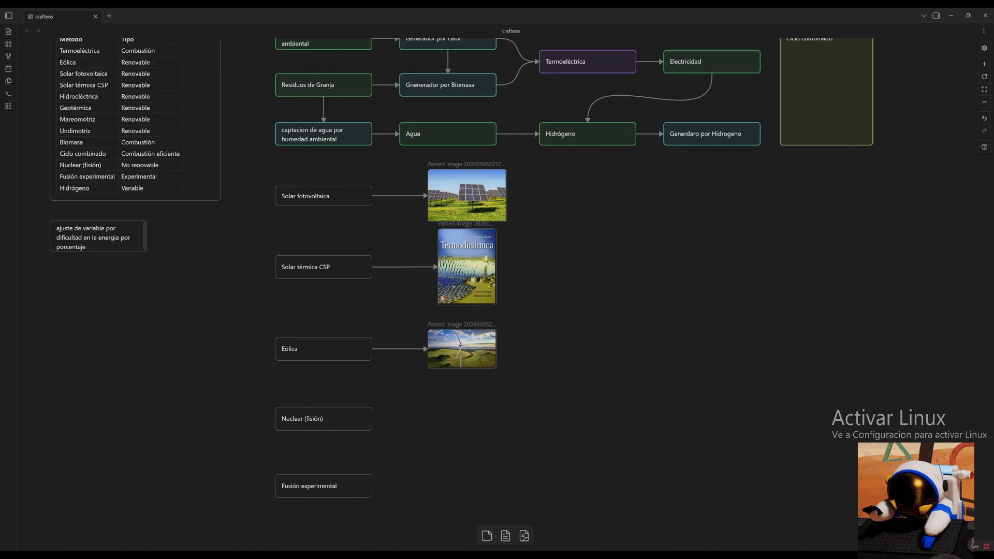
scroll(470, 434, down, 2)
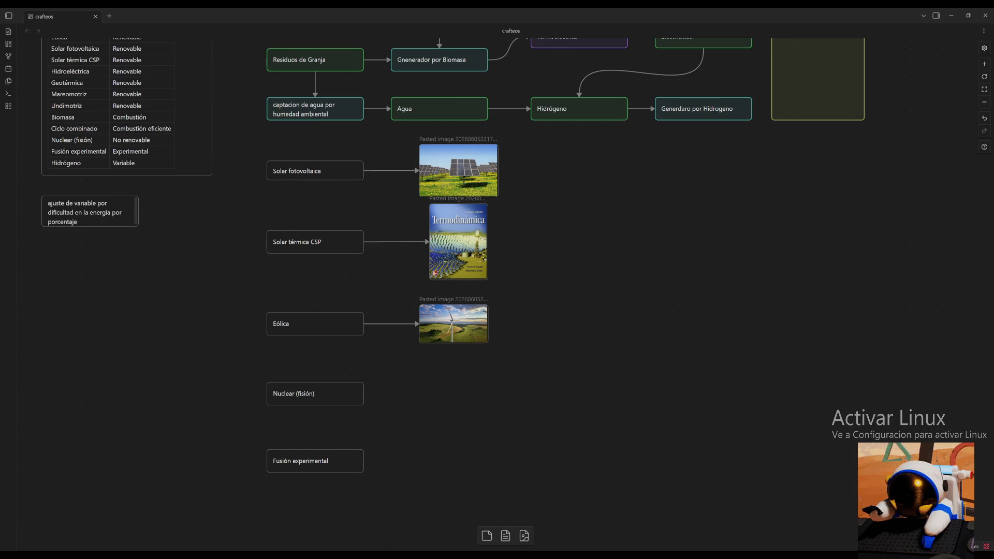
Paste the equipment photo right of Ciclo combinado and link the card to it with an arrow.
drag(772, 199, 552, 438)
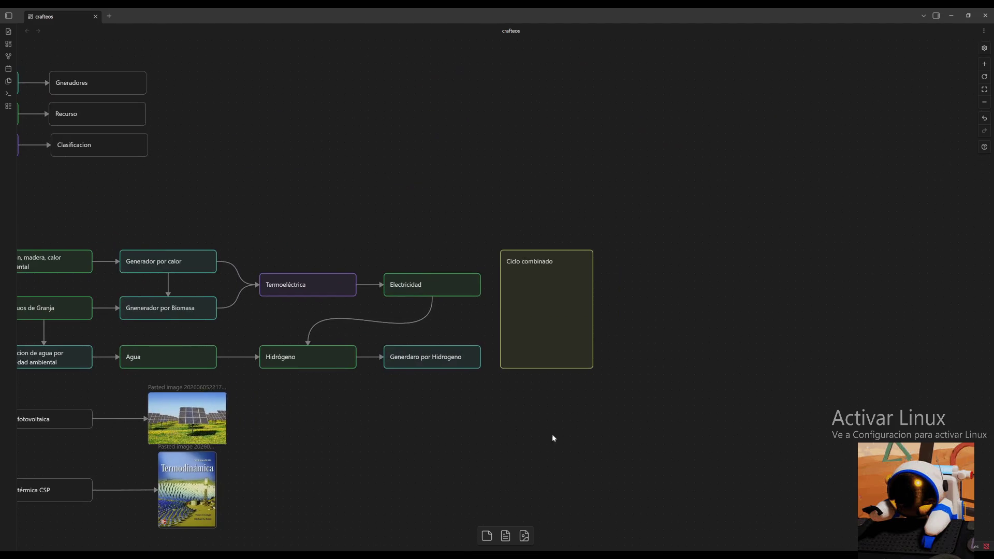
key(ctrl+v)
drag(595, 364, 722, 328)
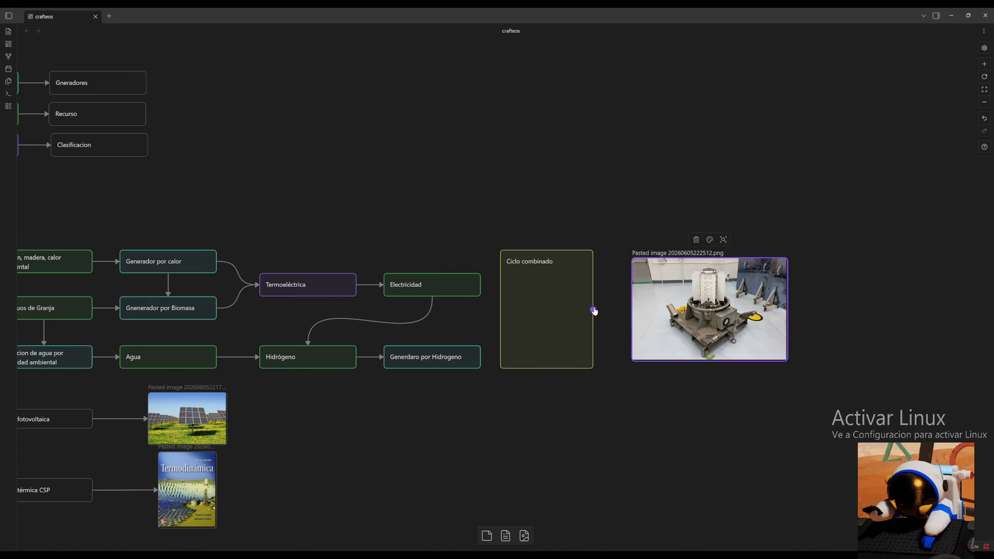
drag(594, 309, 652, 310)
drag(513, 432, 778, 229)
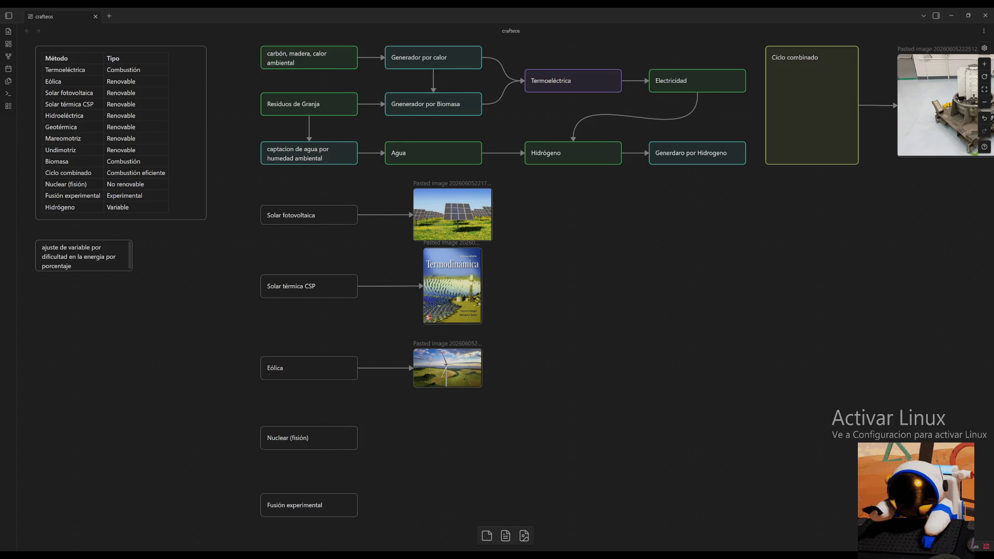
scroll(499, 423, down, 2)
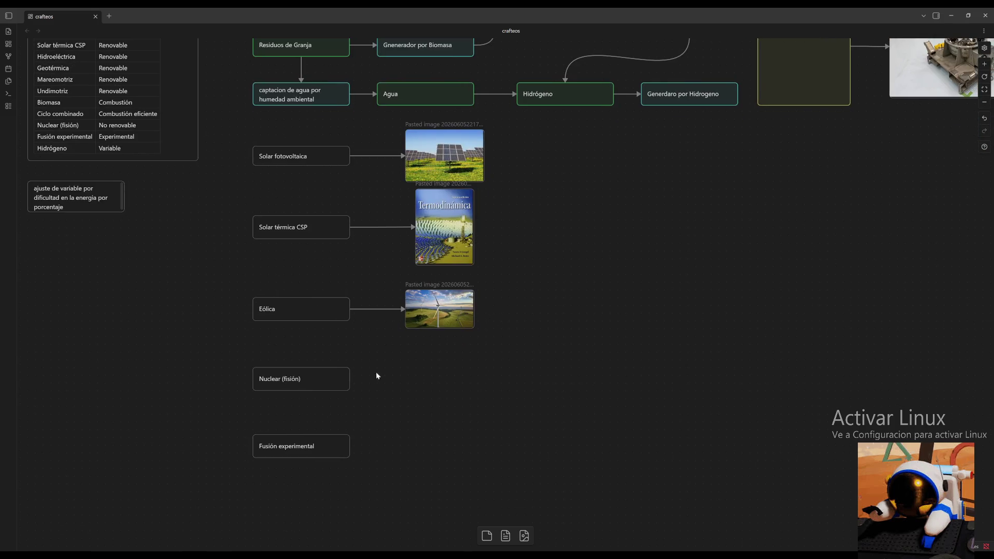
drag(350, 378, 405, 378)
Paste the reactor photo beside Nuclear (fisión) and shrink it to about half size.
key(ctrl+v)
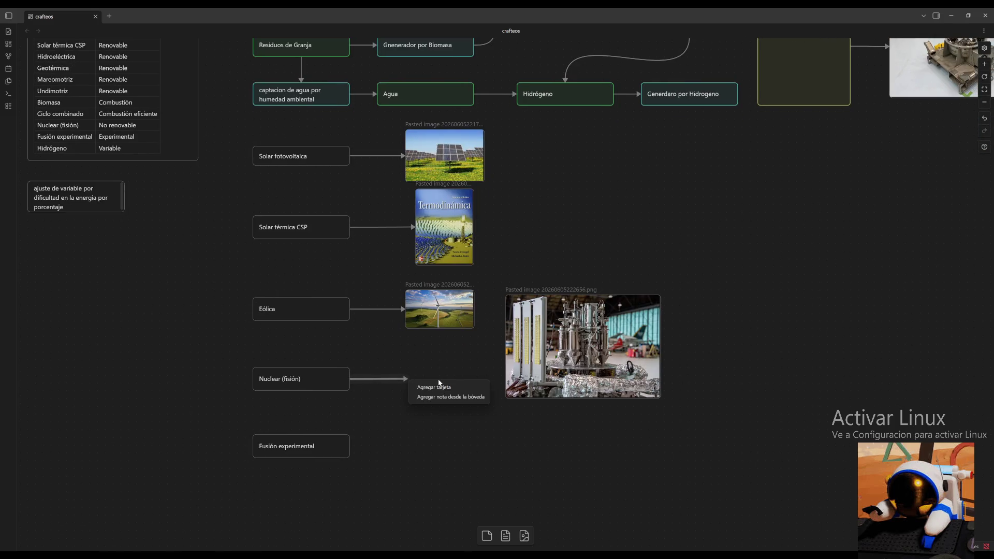
click(584, 386)
mouse_move(596, 369)
mouse_down()
mouse_move(541, 417)
mouse_move(488, 428)
mouse_up()
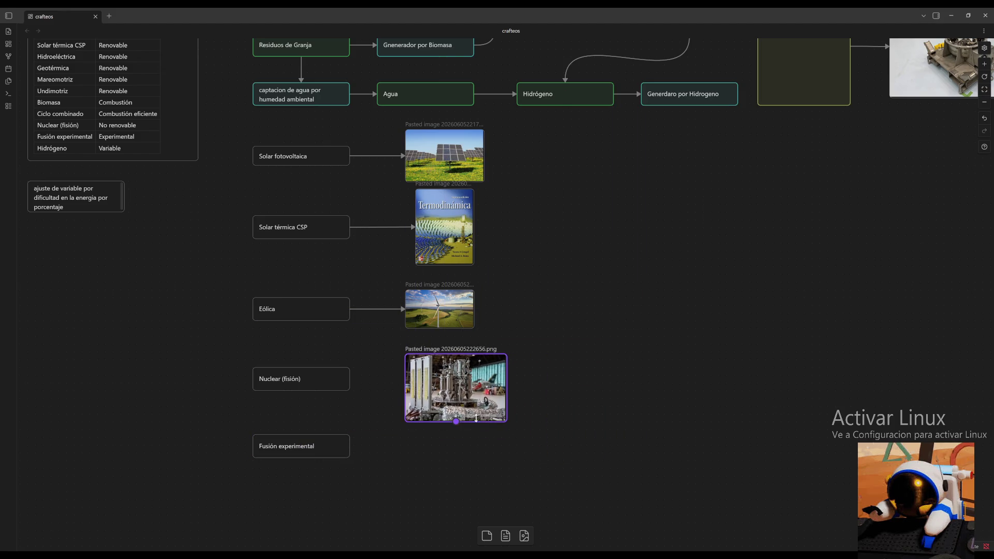
mouse_move(559, 458)
mouse_down()
mouse_move(484, 406)
mouse_move(451, 414)
mouse_up()
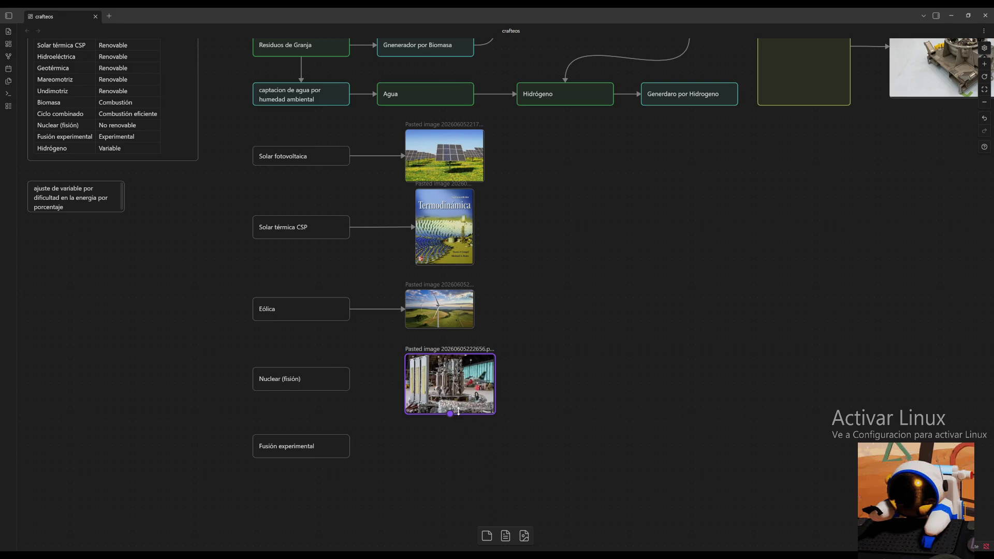
mouse_move(349, 381)
mouse_down()
mouse_move(338, 383)
mouse_move(408, 384)
mouse_up()
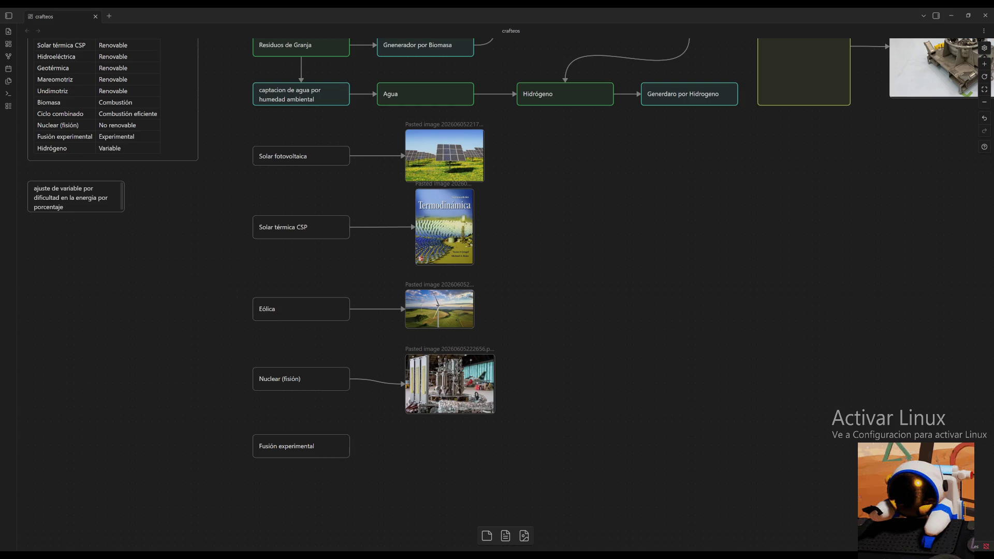
Paste a second, smaller photo right of the first and move the Fusión experimental card lower.
key(ctrl+v)
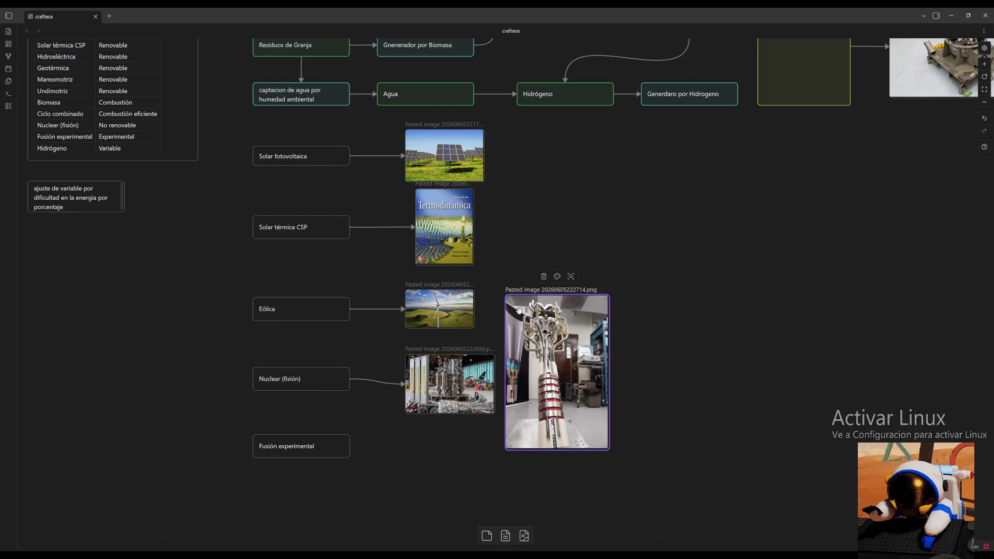
mouse_move(506, 295)
mouse_down()
mouse_move(551, 365)
mouse_move(535, 341)
mouse_up()
drag(494, 384, 544, 387)
scroll(650, 453, down, 2)
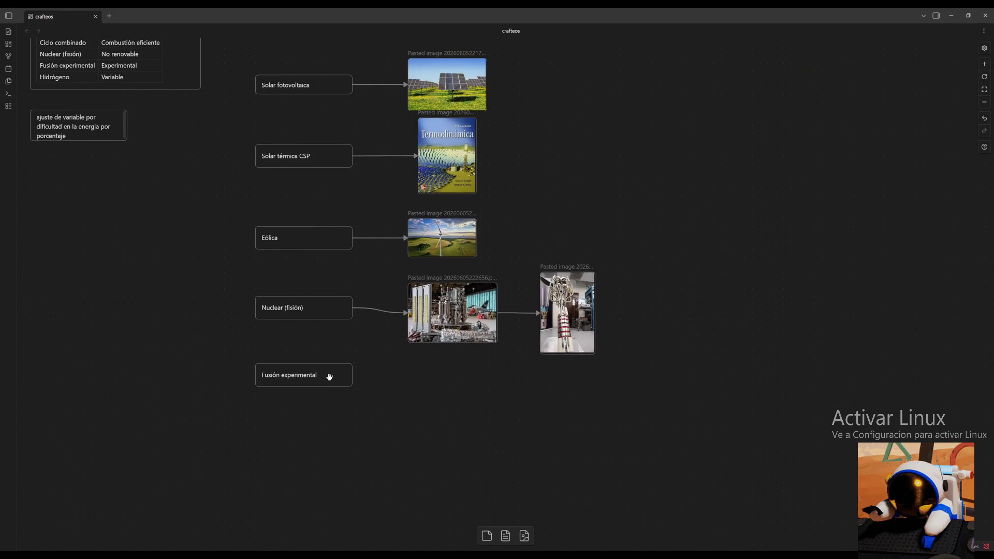
drag(330, 377, 324, 418)
click(444, 416)
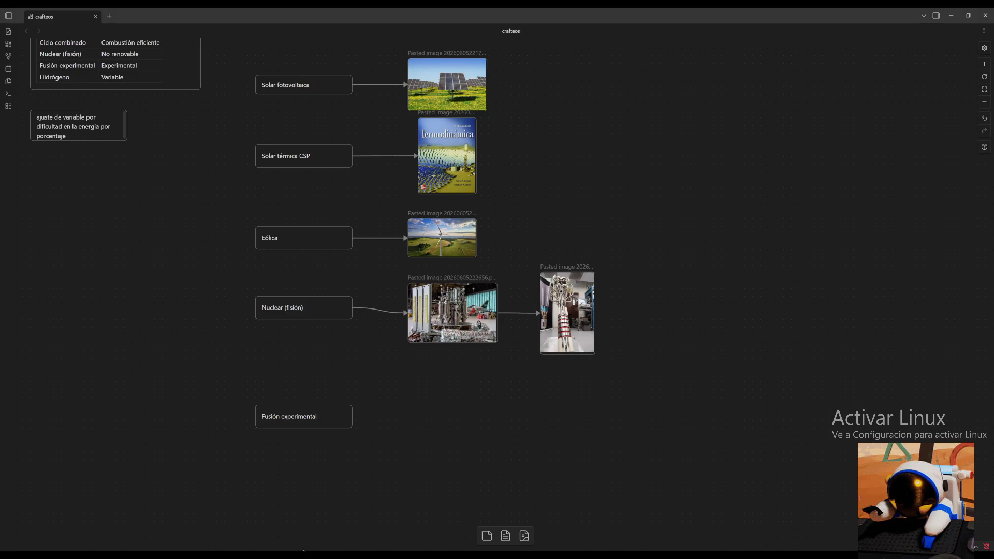
key(ctrl+v)
Place a smaller fusion photo beside Fusión experimental and link the card to it with an arrow.
mouse_move(598, 371)
mouse_down()
mouse_move(501, 428)
mouse_move(499, 414)
mouse_up()
mouse_move(485, 460)
mouse_down()
mouse_move(449, 438)
mouse_move(438, 449)
mouse_up()
drag(352, 417, 398, 419)
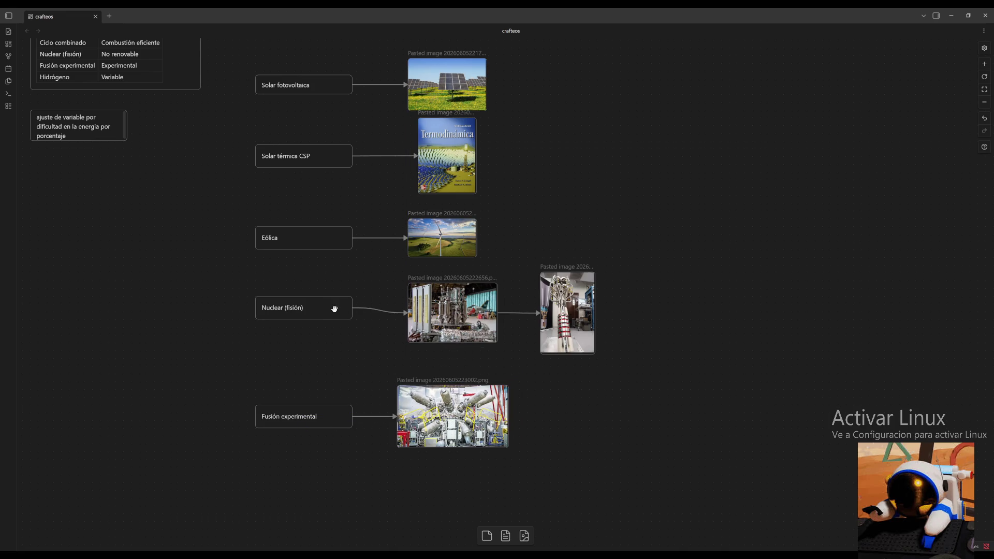
drag(330, 309, 331, 312)
Line Nuclear (fisión) up with its photo, then select the whole column of cards and photos.
click(567, 323)
click(666, 331)
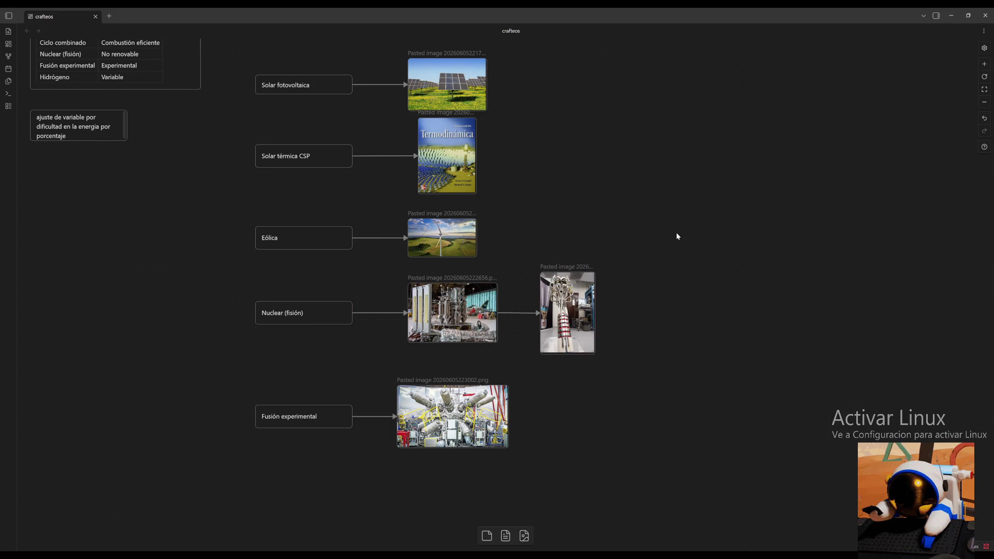
scroll(675, 241, up, 1)
drag(695, 139, 240, 476)
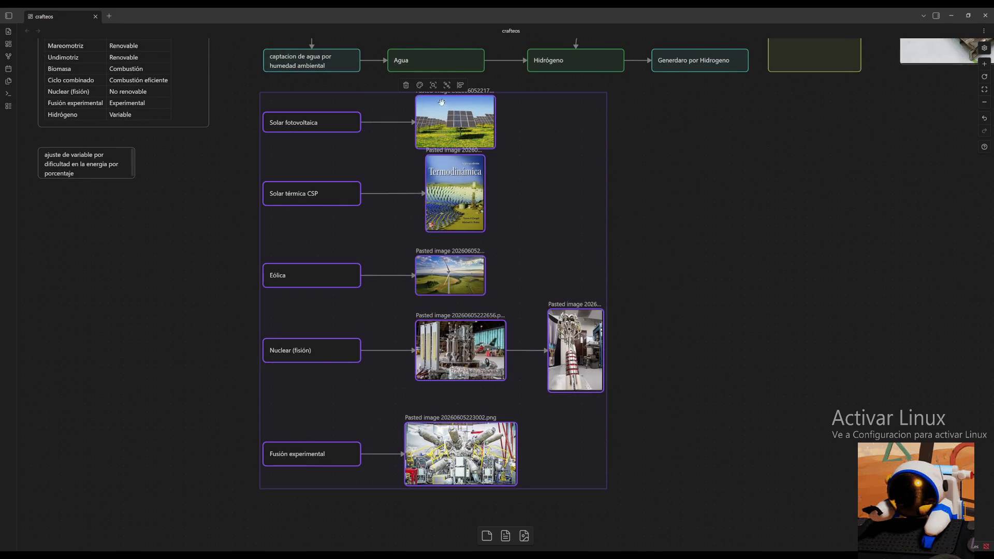
Try single-line, column and centre alignments on the whole selection, undoing each one.
click(461, 86)
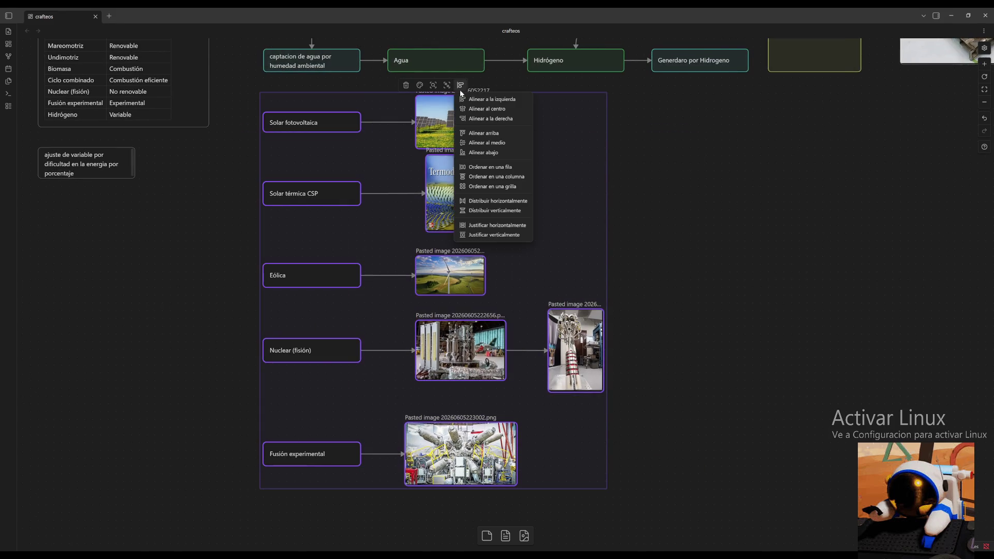
click(482, 176)
key(ctrl+z)
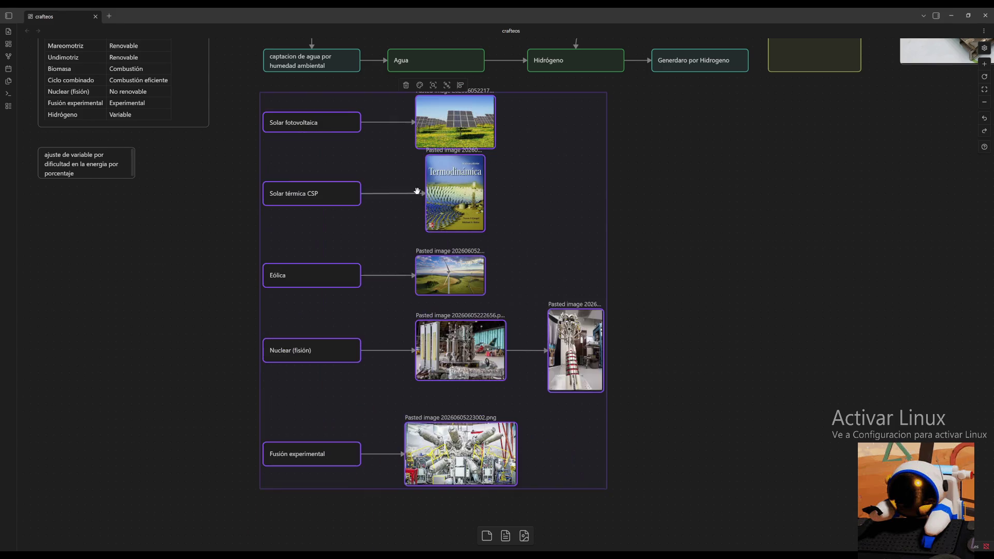
click(459, 86)
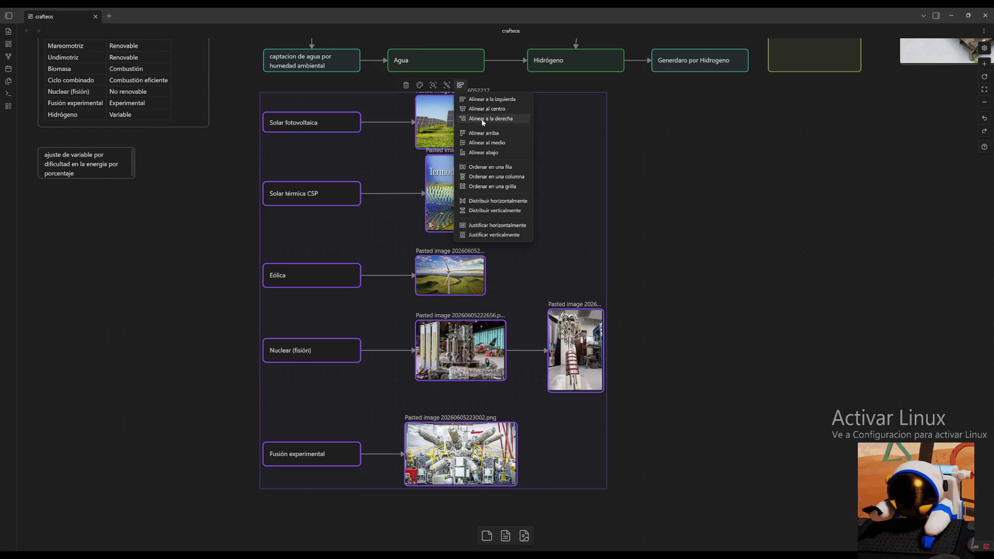
click(505, 181)
key(ctrl+z)
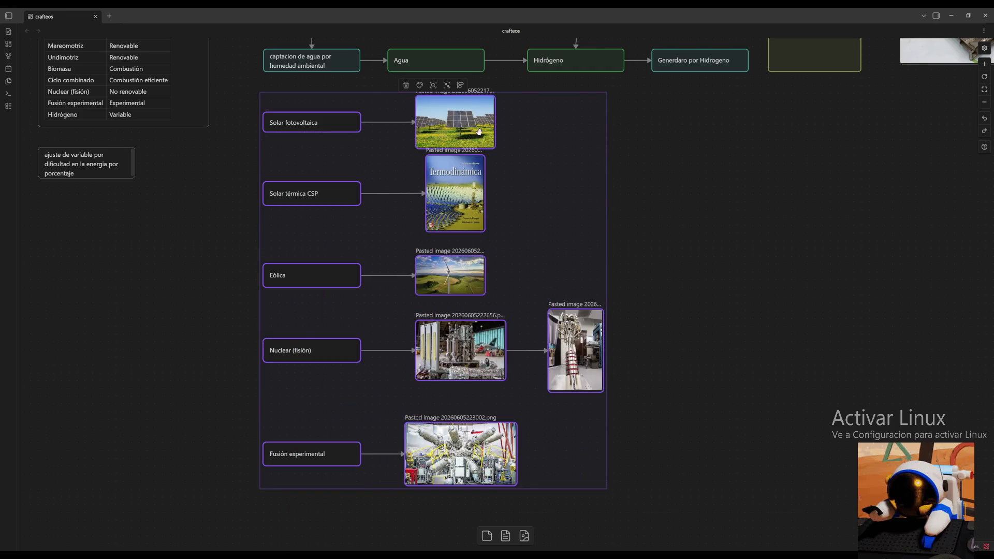
click(460, 86)
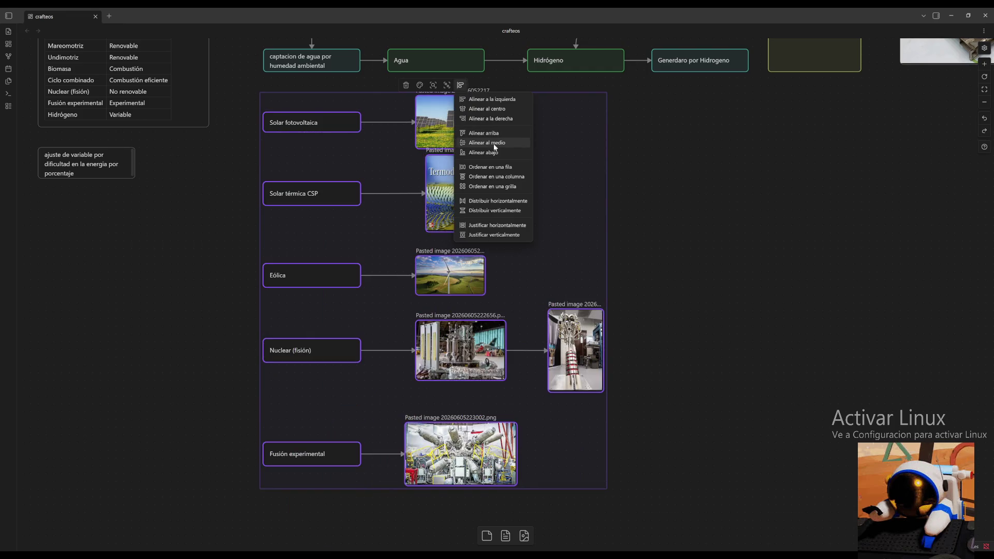
click(491, 109)
key(ctrl+z)
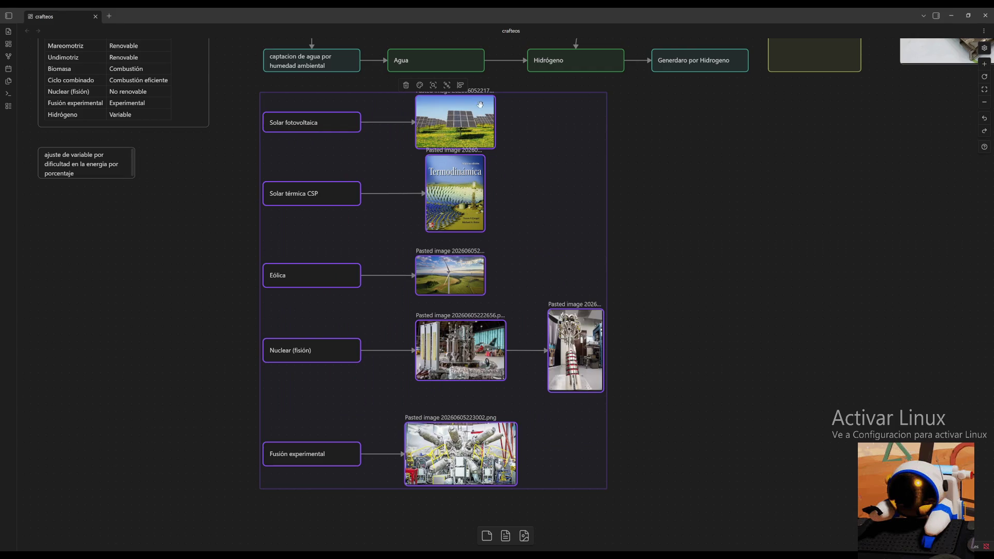
click(208, 179)
Try a compact column arrangement on the five method cards alone and undo it.
drag(230, 94, 294, 496)
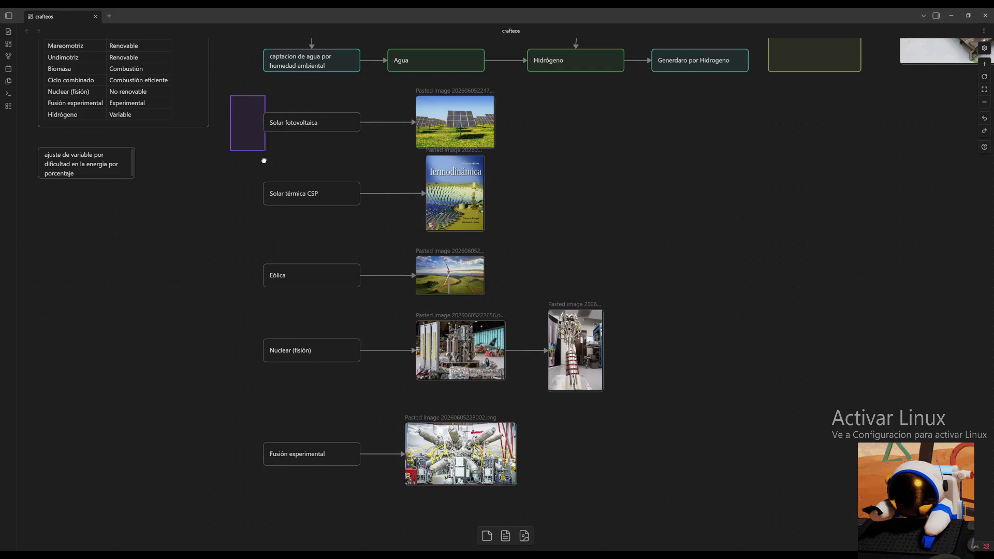
click(339, 102)
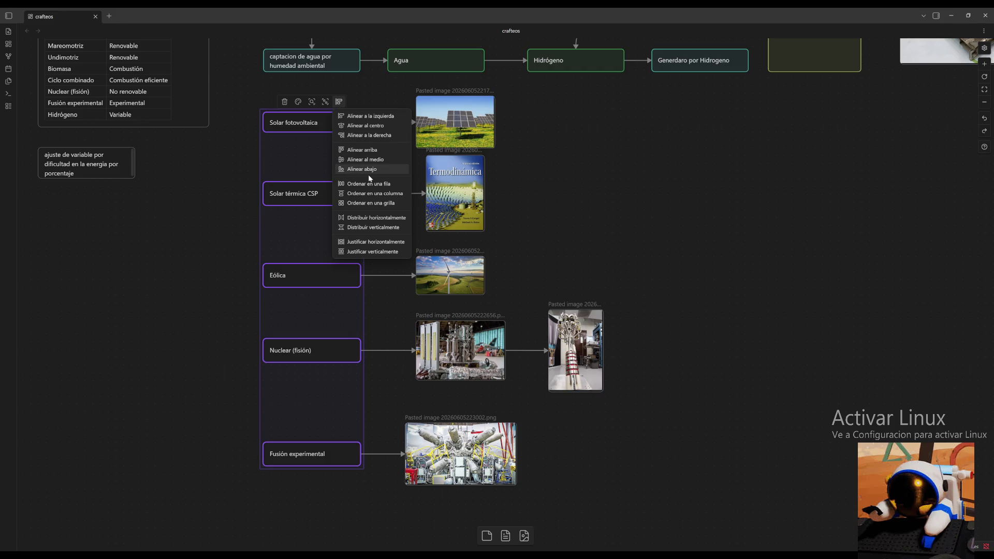
click(583, 213)
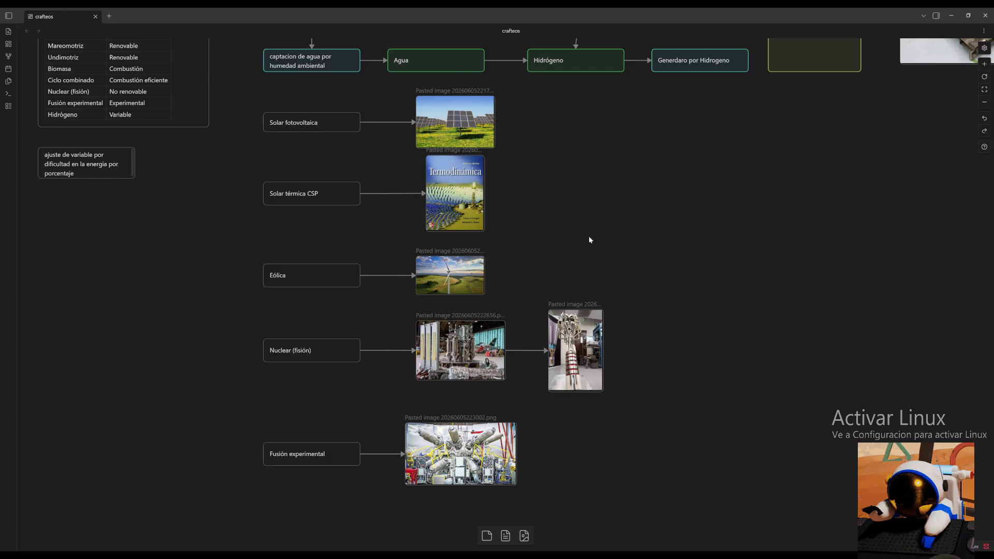
mouse_move(619, 280)
mouse_down()
mouse_move(592, 275)
mouse_move(670, 289)
mouse_up()
drag(323, 136, 362, 515)
click(379, 131)
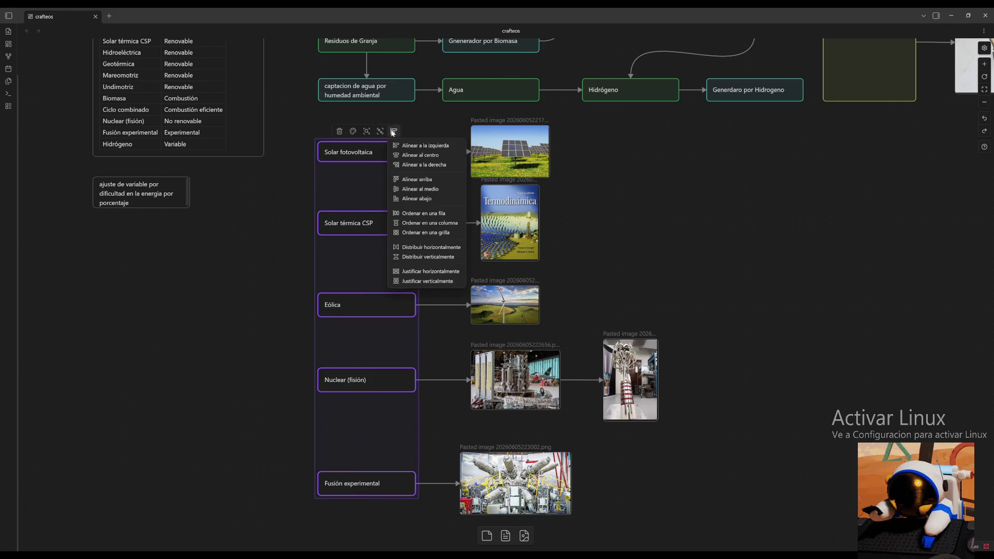
click(431, 148)
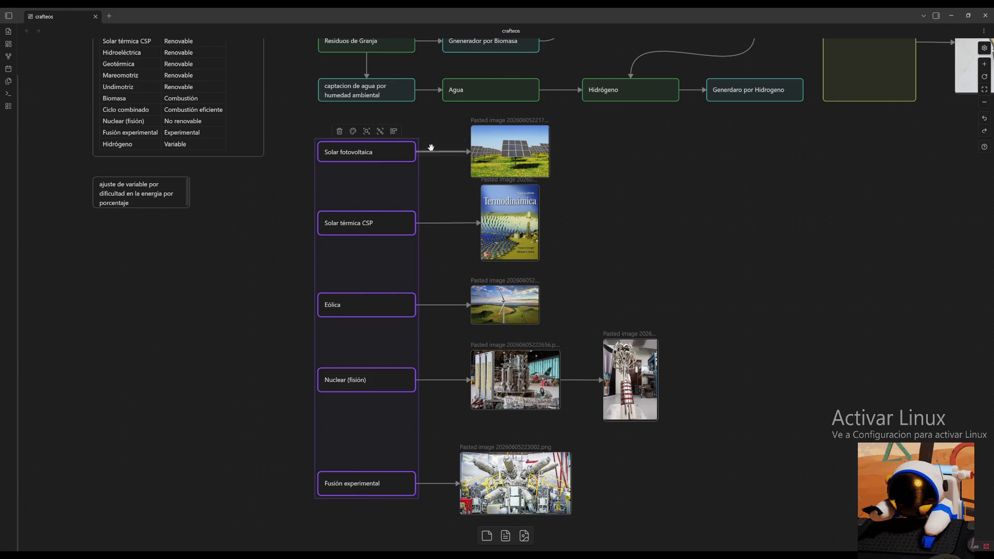
click(393, 131)
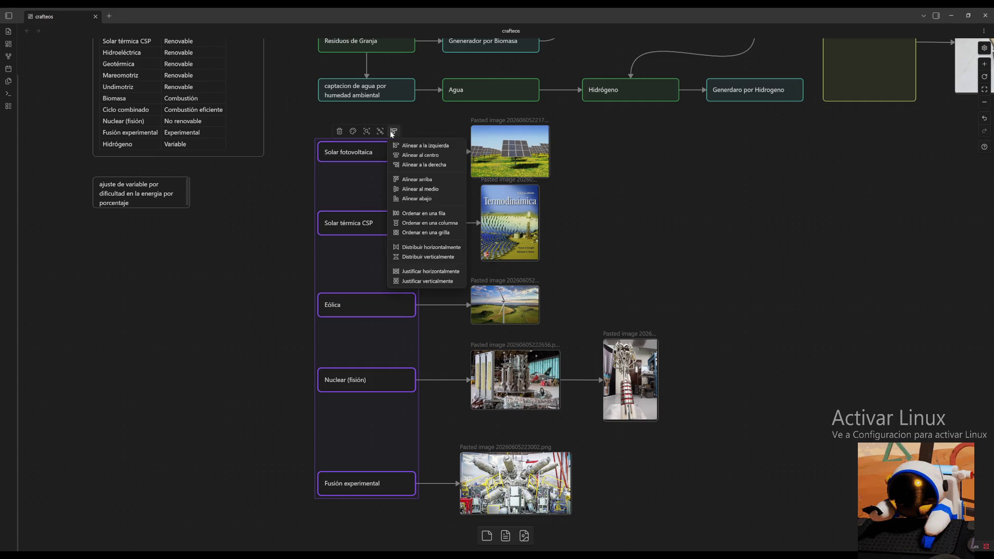
click(430, 226)
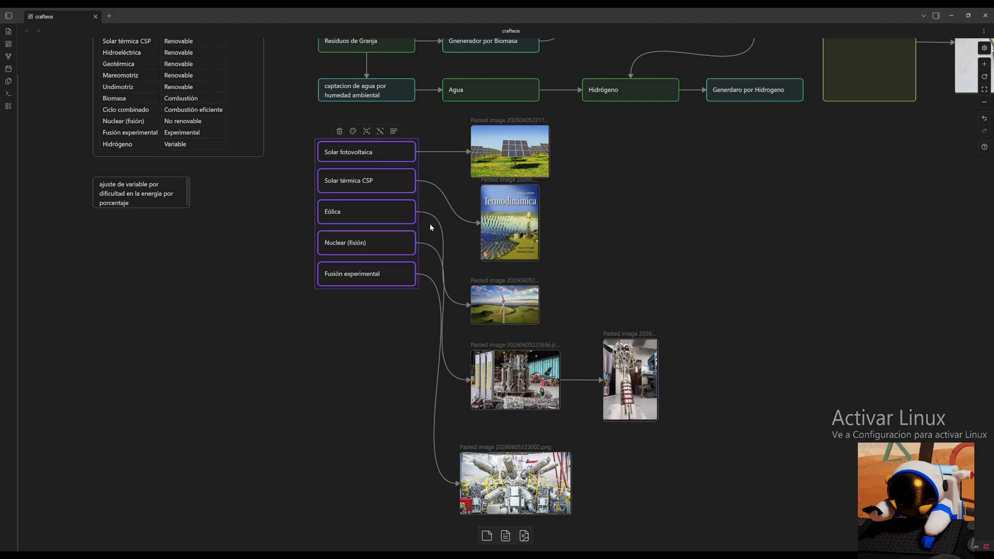
key(ctrl+z)
Select the column of photos and centre them on a single vertical line.
drag(450, 133, 512, 464)
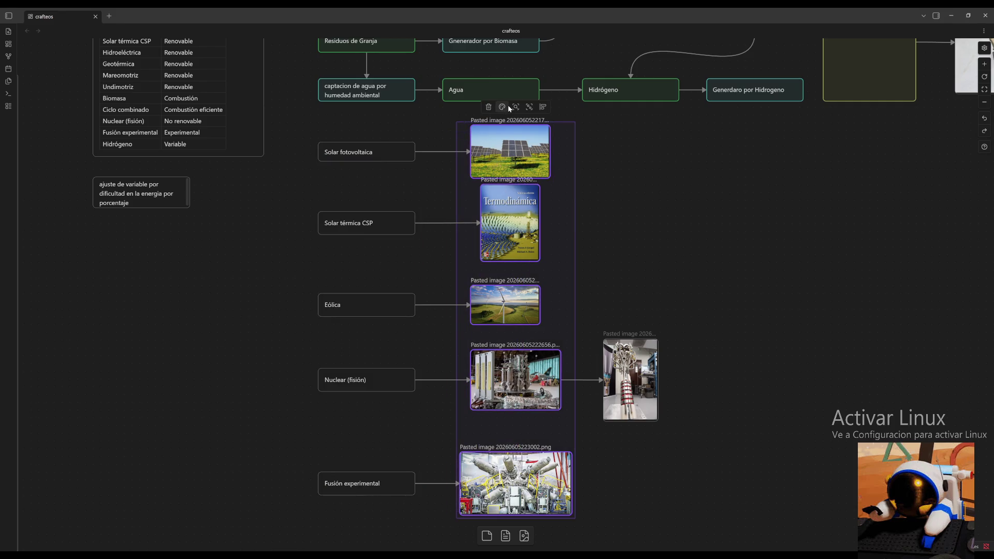
click(543, 106)
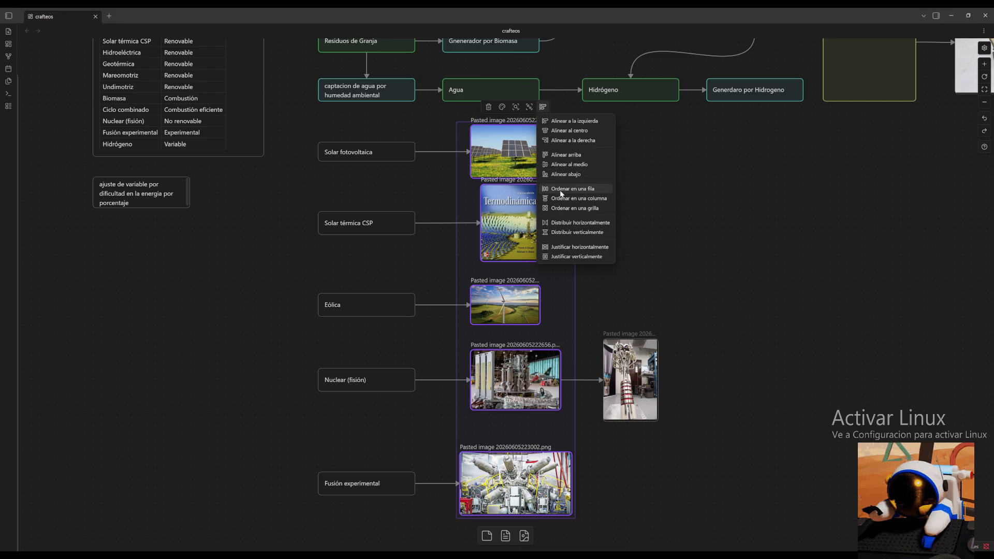
click(567, 133)
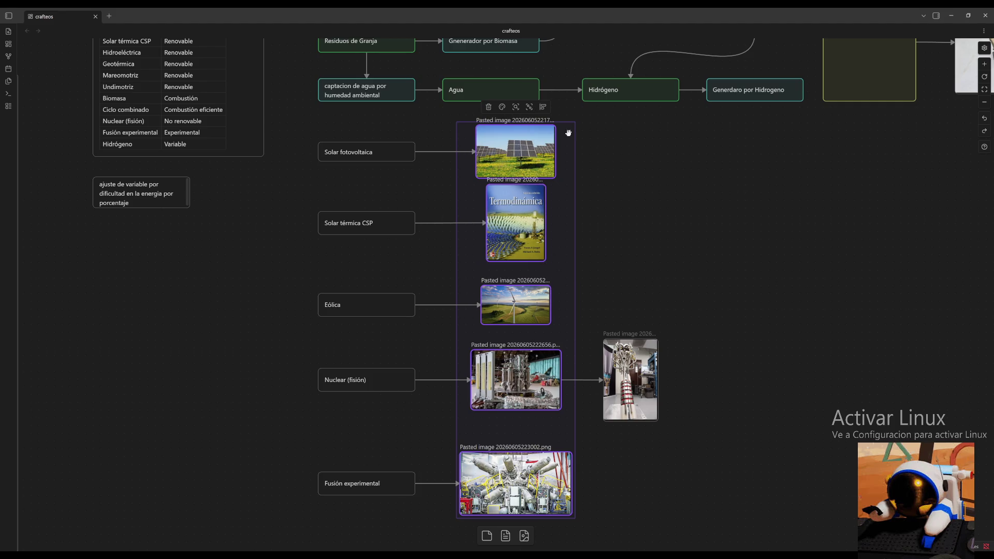
click(656, 213)
drag(698, 391, 662, 362)
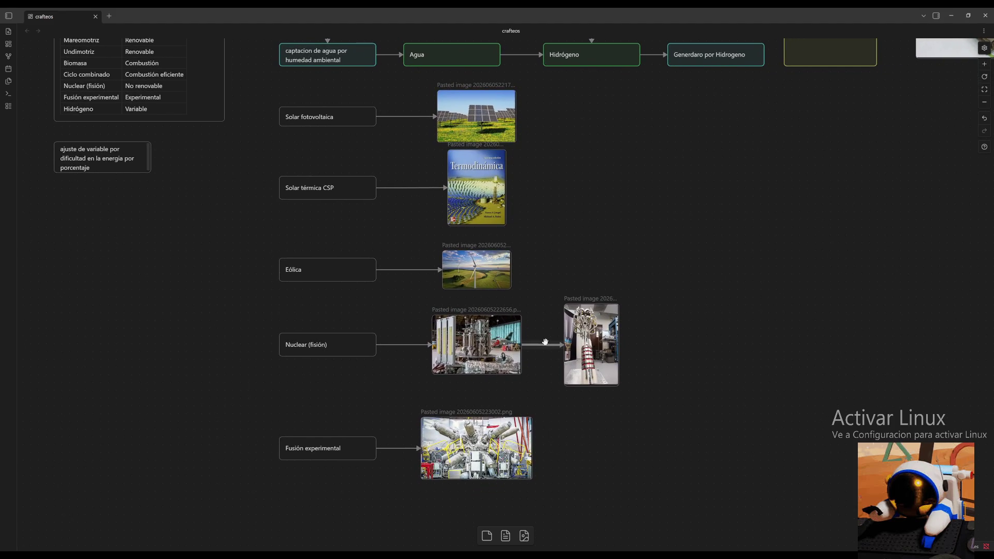
scroll(628, 210, up, 1)
Move the Fusión experimental row with its photos up closer to the Nuclear row.
drag(661, 136, 249, 490)
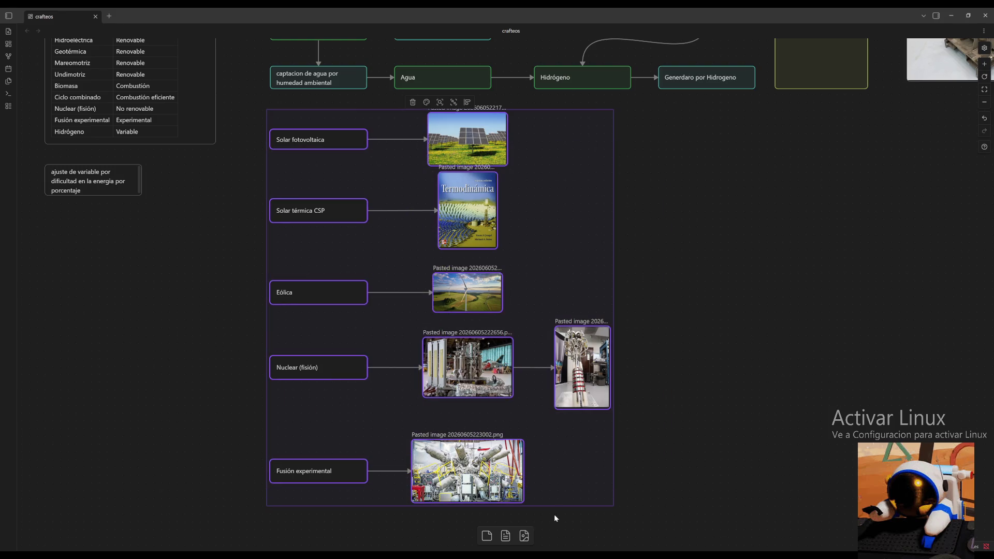
drag(613, 505, 605, 488)
click(609, 474)
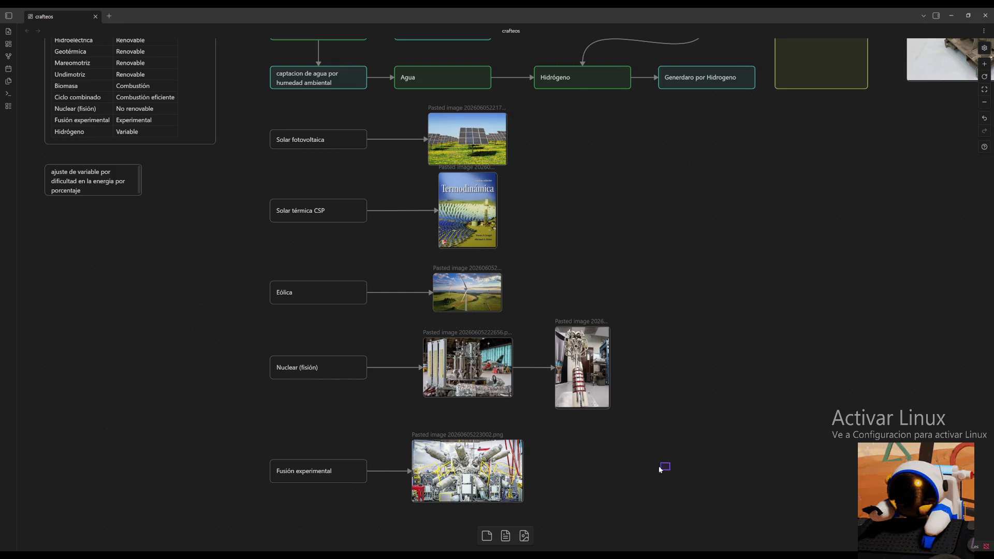
drag(667, 505, 214, 434)
drag(384, 474, 383, 453)
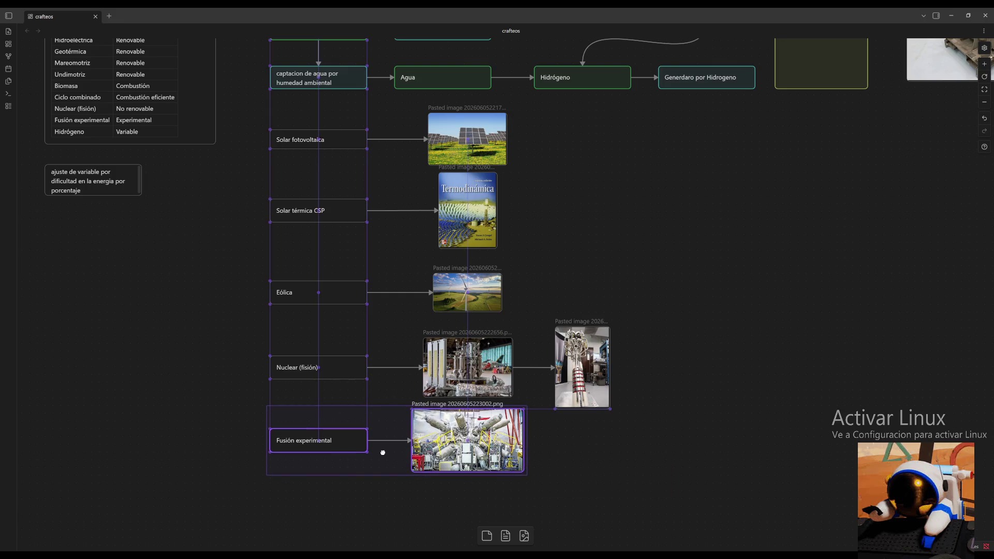
click(619, 450)
Move the Nuclear and Fusión rows, then the Eólica row with them, higher to close the gaps, and zoom out.
drag(663, 383, 220, 438)
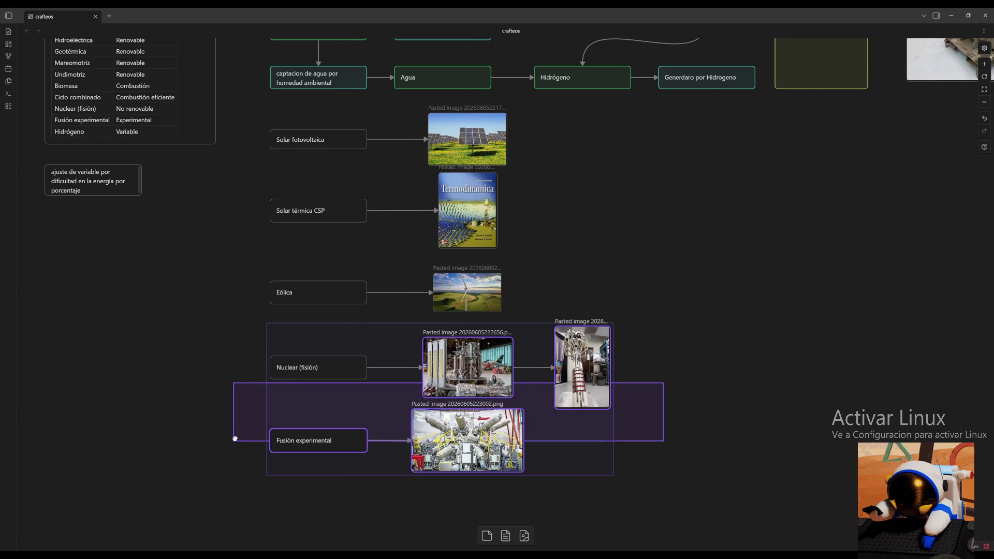
mouse_move(155, 320)
mouse_down()
mouse_move(547, 450)
mouse_move(537, 432)
mouse_up()
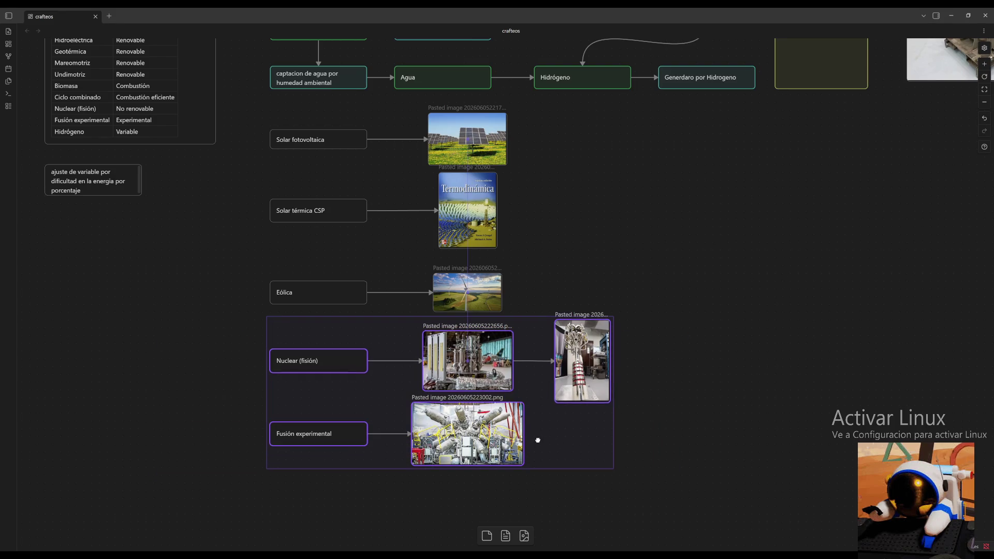
click(701, 425)
drag(706, 300, 205, 464)
drag(604, 446, 592, 432)
click(743, 401)
scroll(724, 308, up, 2)
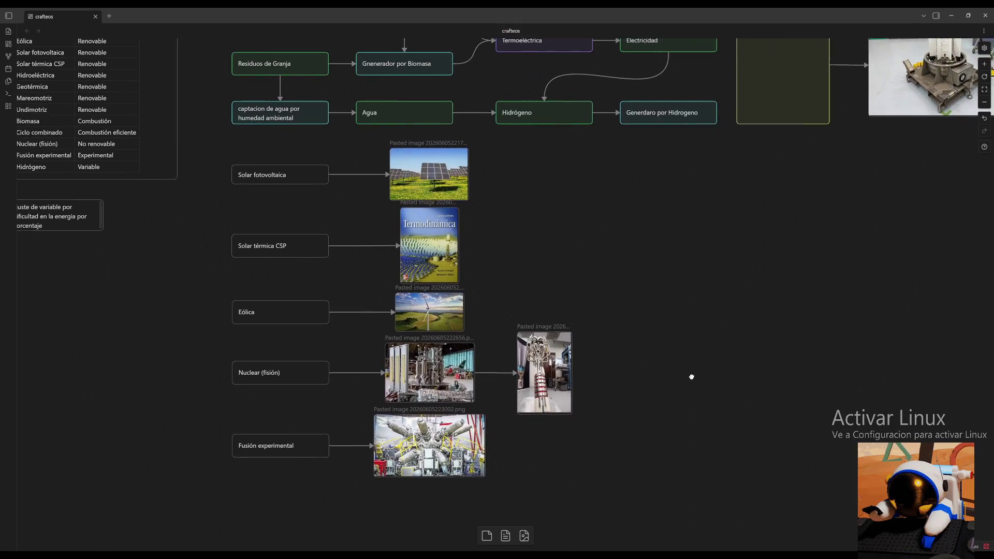
click(984, 102)
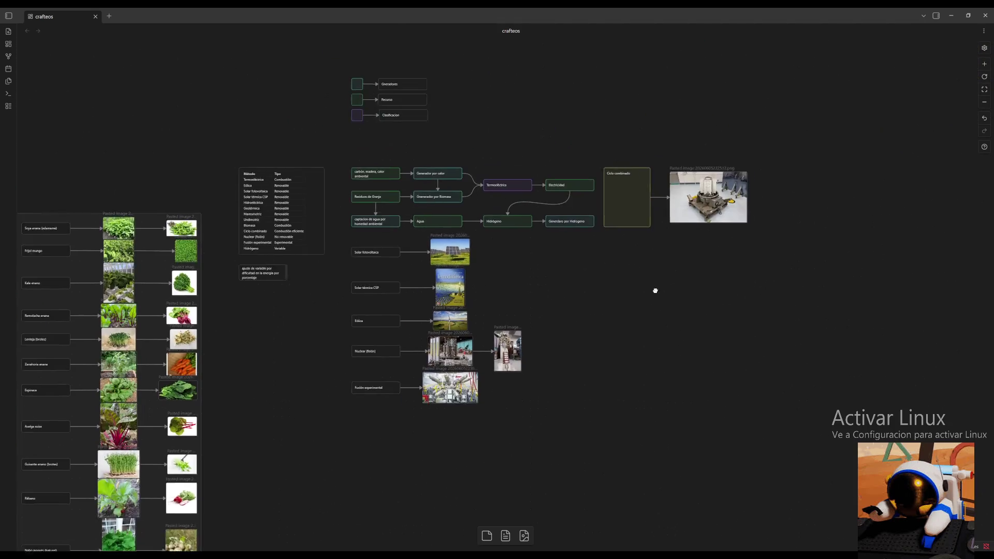
scroll(373, 339, up, 2)
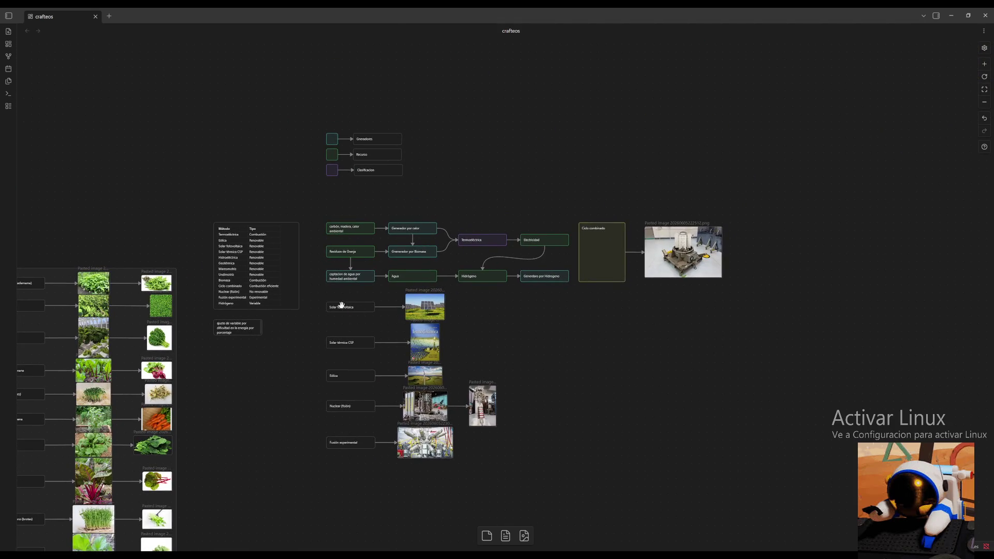
Colour the five energy method cards purple.
drag(318, 302, 358, 456)
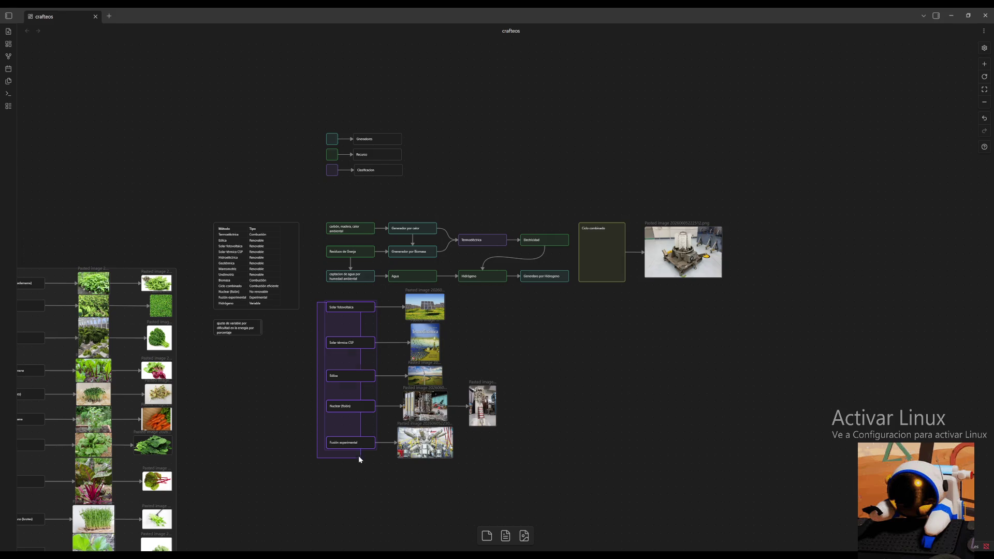
click(339, 294)
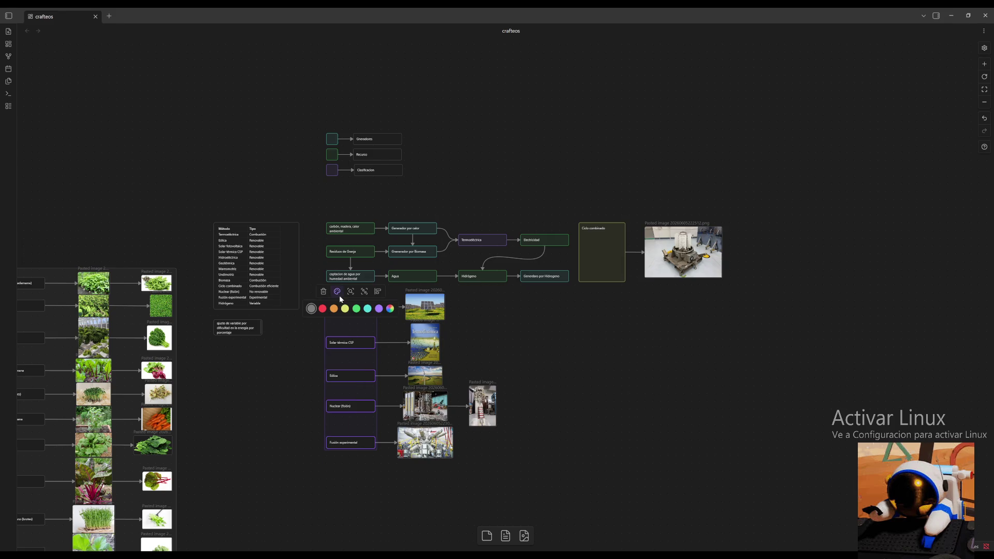
click(380, 309)
click(568, 347)
Give the energy method photos, including the second nuclear one, green borders.
drag(444, 291, 426, 447)
drag(426, 465, 483, 479)
click(435, 280)
click(452, 295)
click(582, 340)
scroll(587, 334, up, 1)
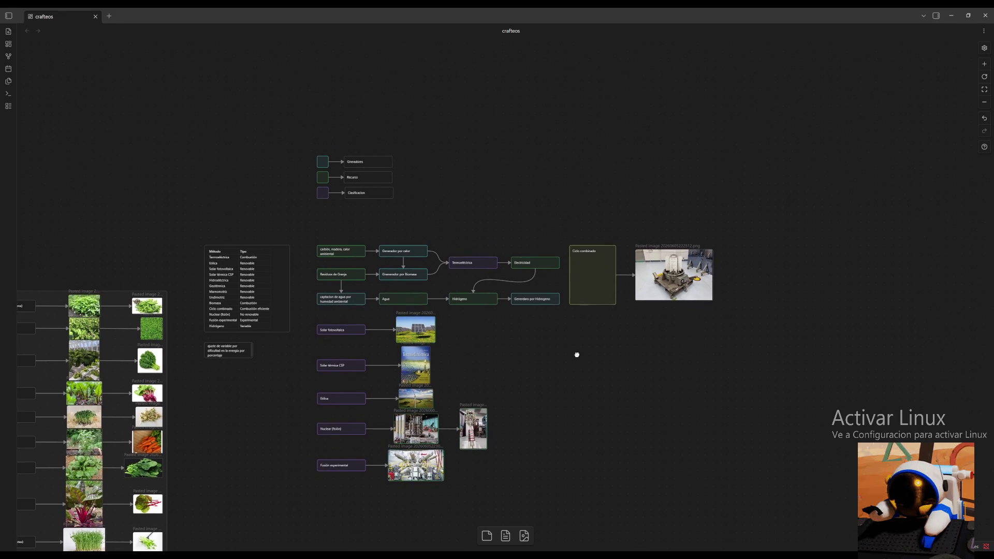
scroll(741, 222, down, 1)
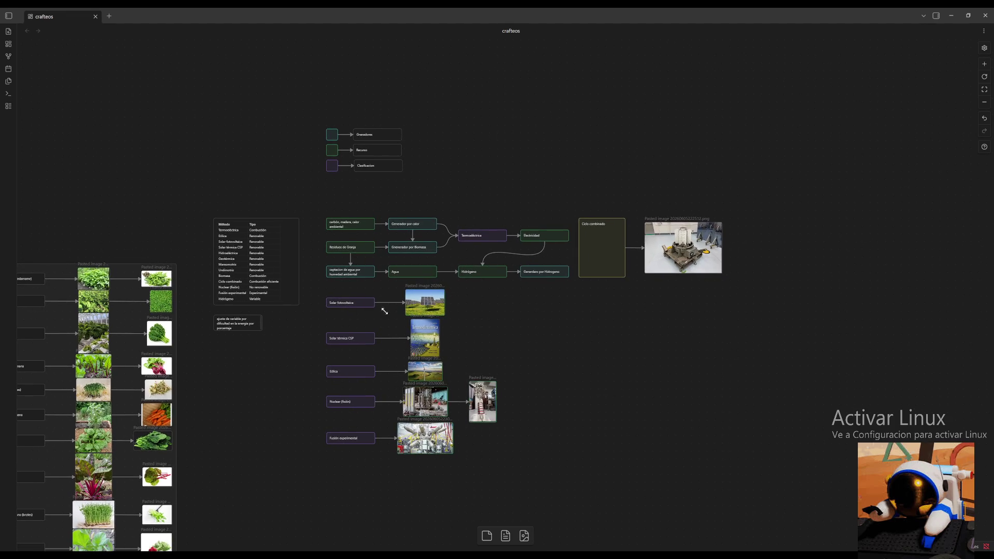
mouse_move(775, 204)
mouse_down()
mouse_move(295, 474)
mouse_move(314, 471)
mouse_up()
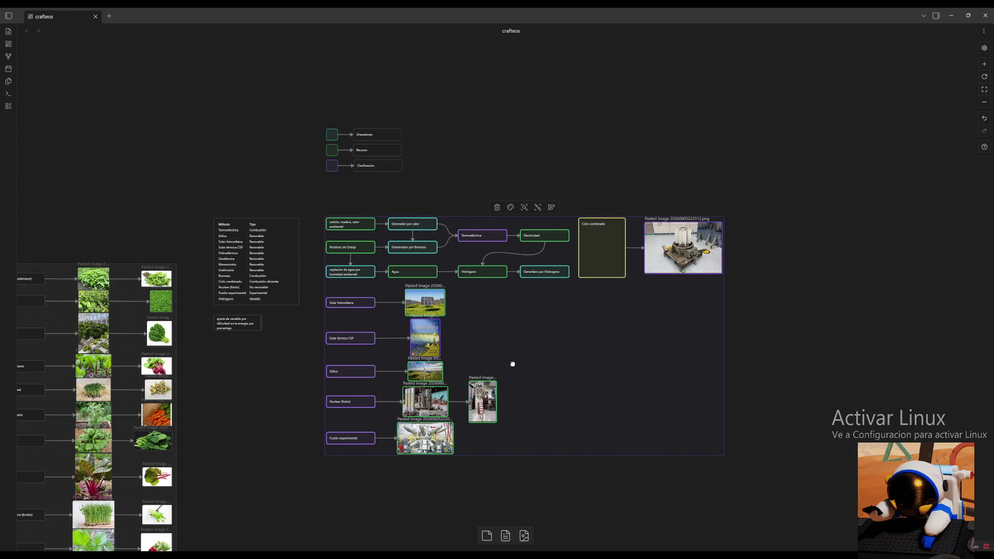
drag(512, 364, 511, 362)
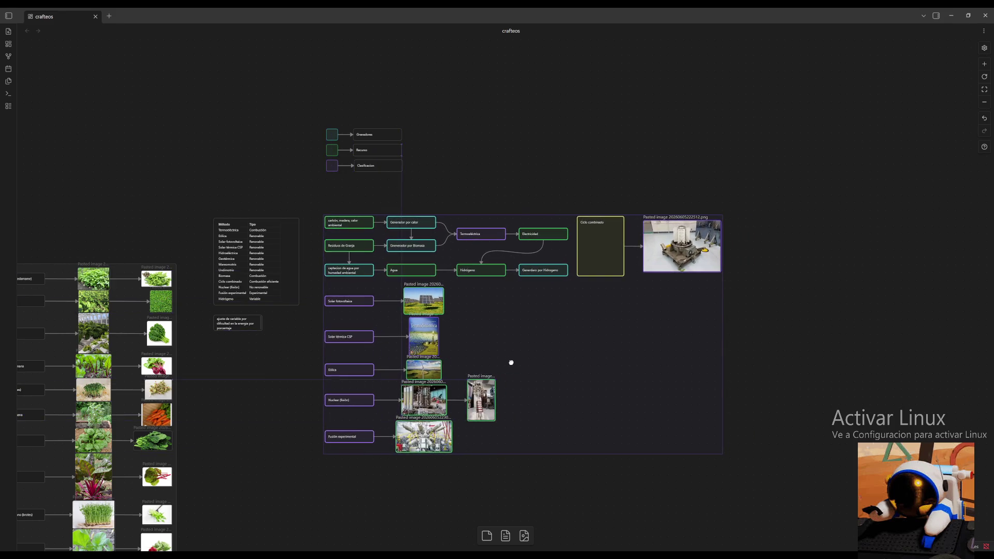
key(ctrl+z)
click(675, 420)
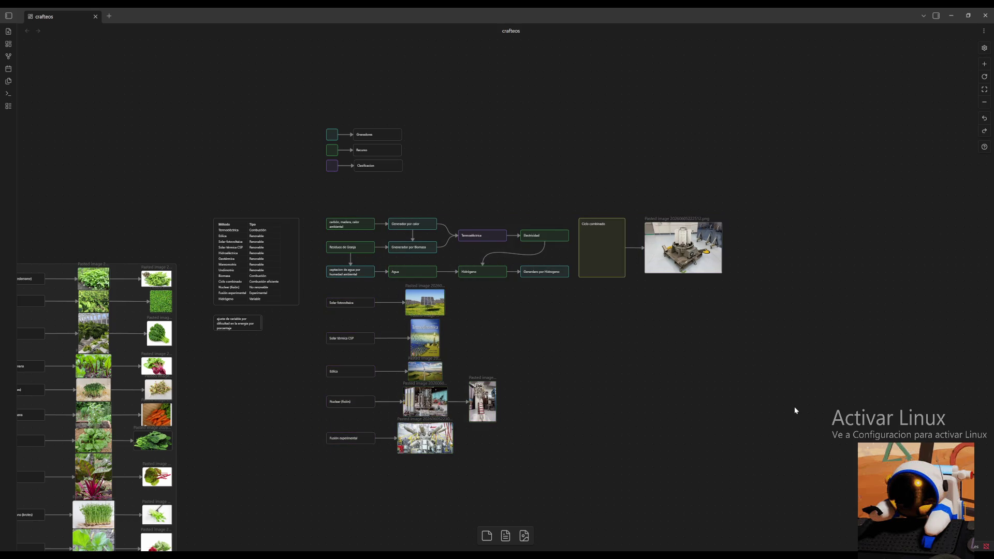
drag(539, 313, 315, 471)
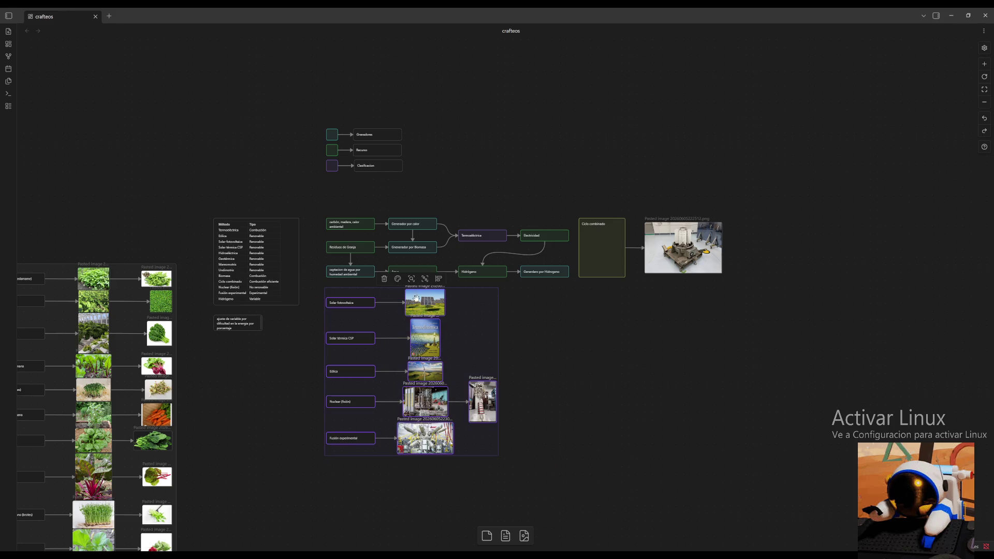
click(308, 328)
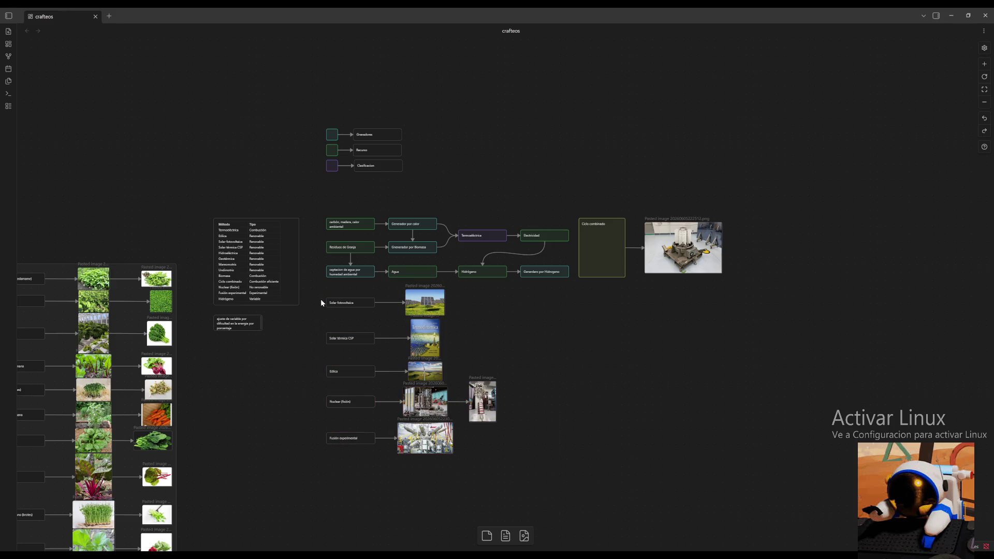
drag(321, 299, 350, 465)
click(337, 286)
click(613, 350)
scroll(603, 397, left, 2)
scroll(603, 397, down, 1)
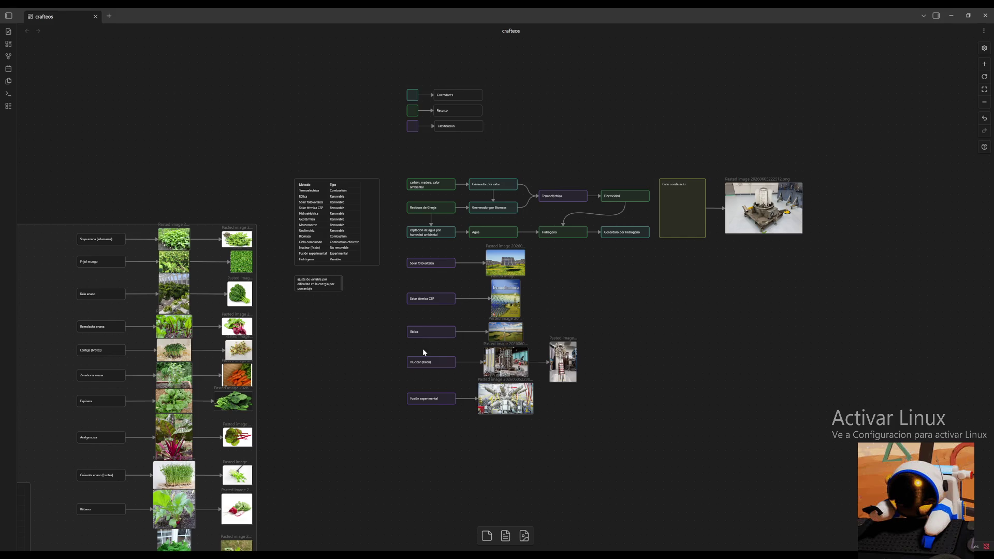
Recolour the energy method photos with cyan borders and recentre the flowchart in view.
drag(613, 248, 477, 418)
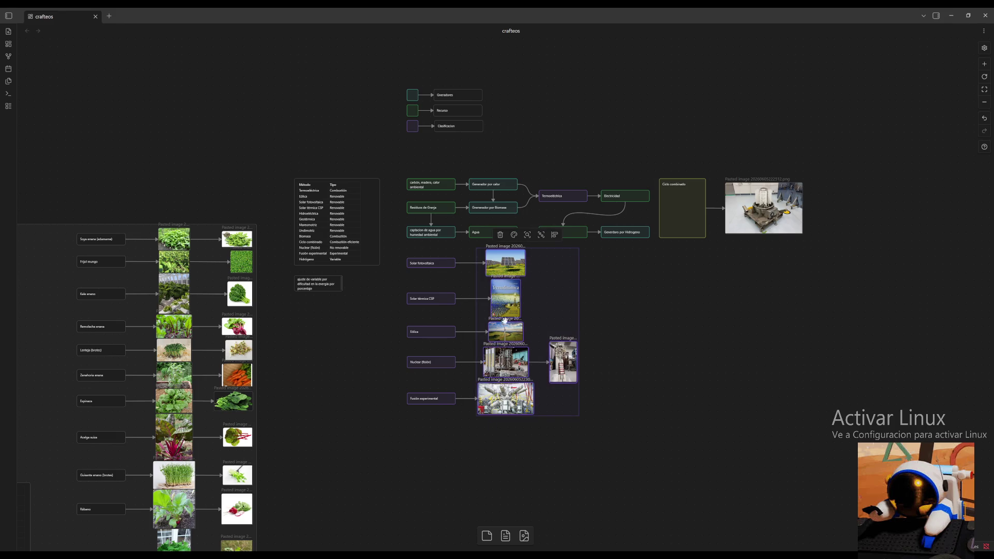
click(515, 237)
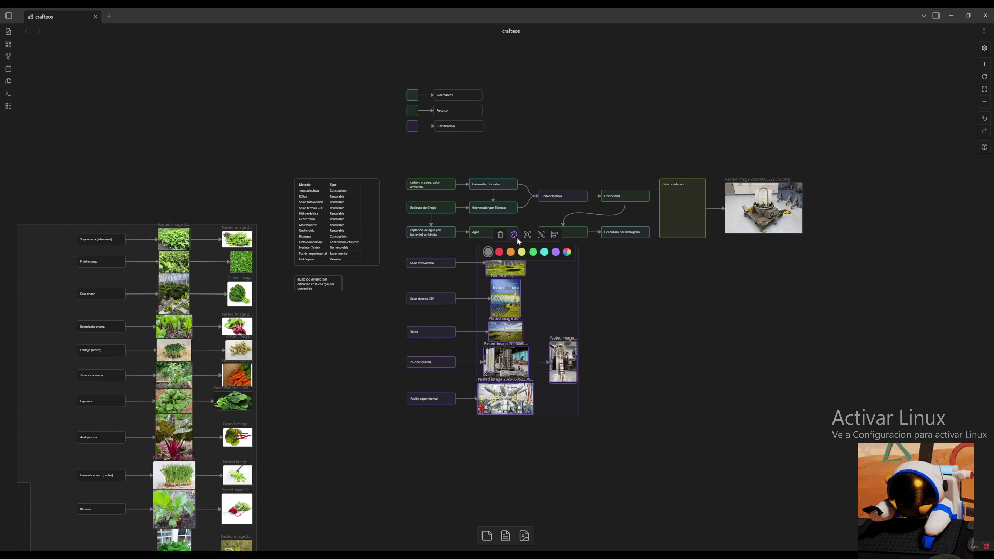
click(545, 251)
click(647, 307)
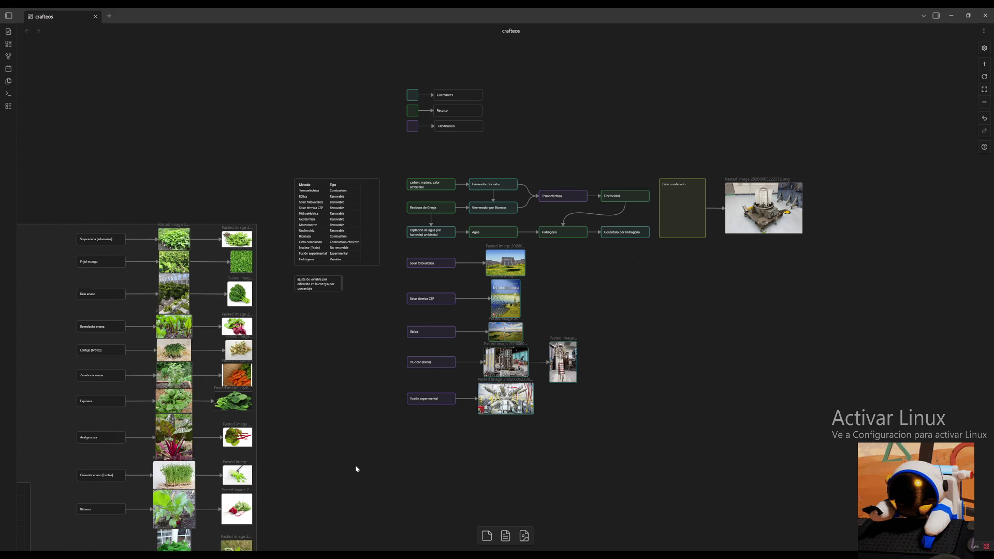
click(984, 64)
mouse_move(827, 320)
mouse_down()
mouse_move(716, 369)
mouse_move(729, 378)
mouse_up()
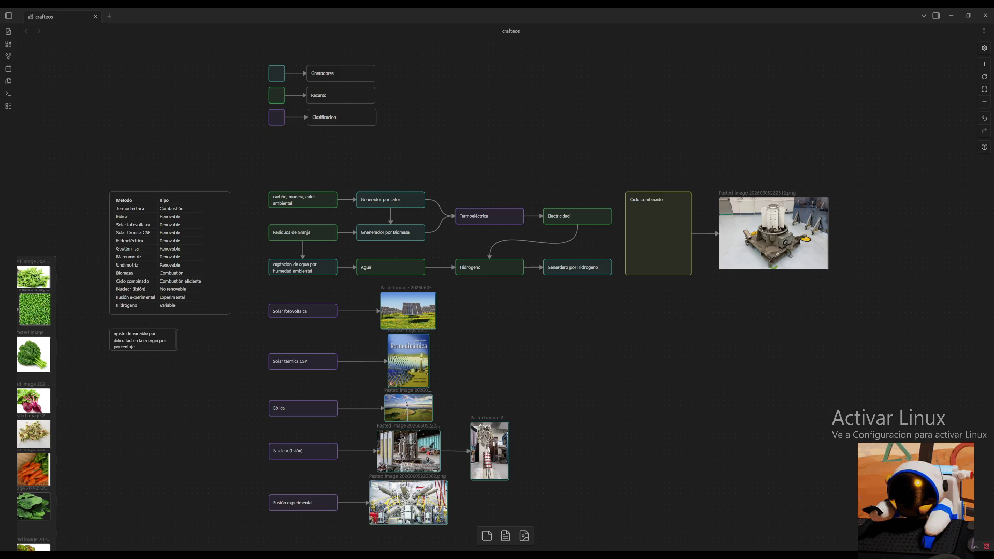
key(super+Down)
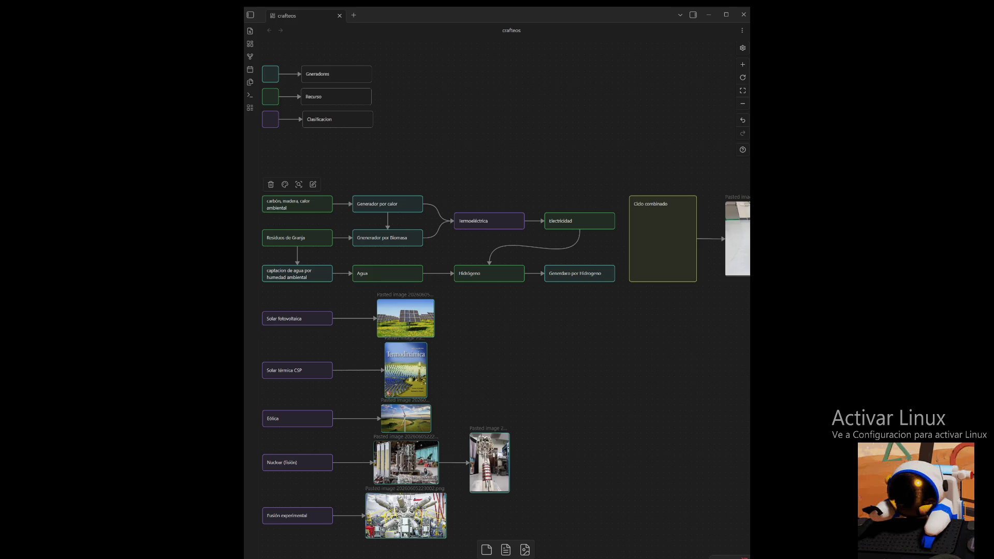
double_click(437, 15)
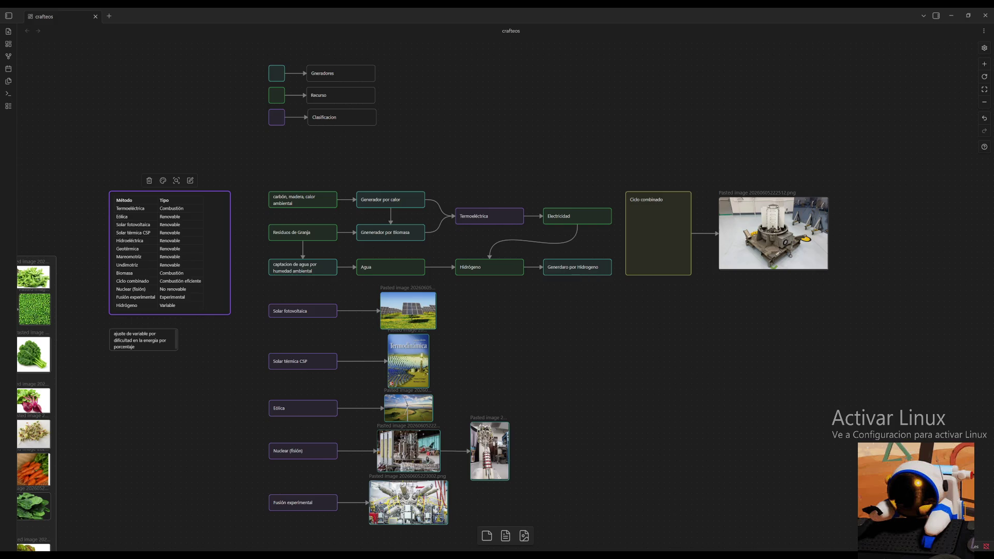
drag(453, 350, 378, 352)
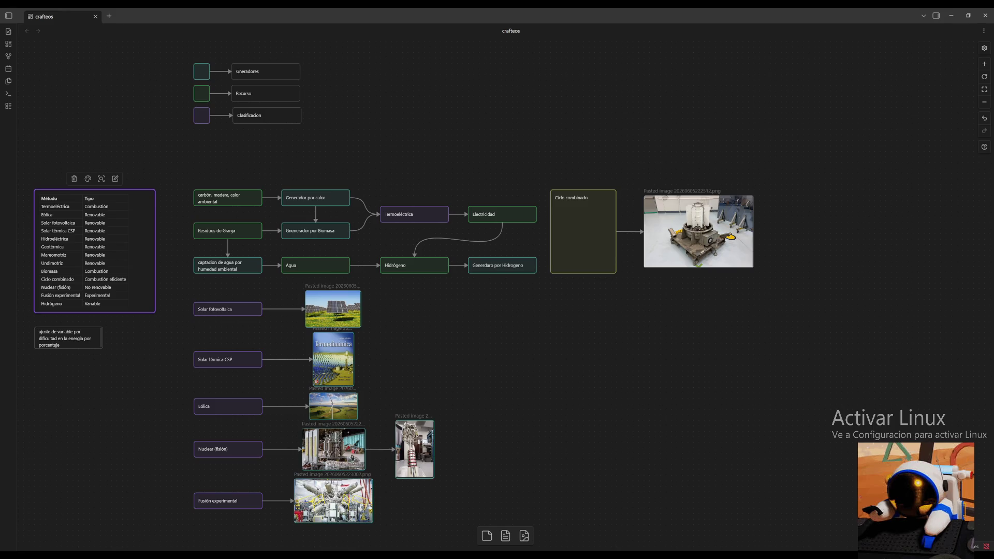
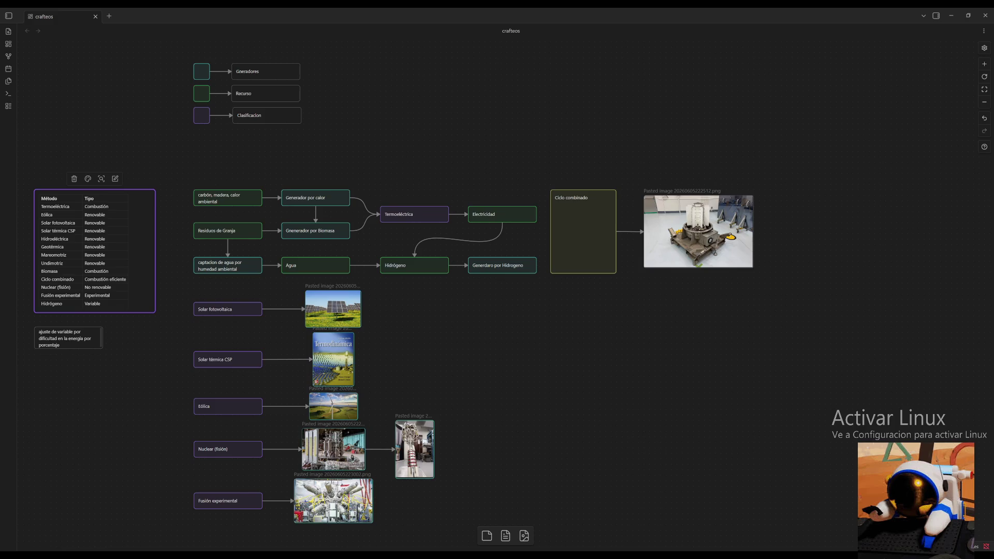
scroll(455, 366, right, 1)
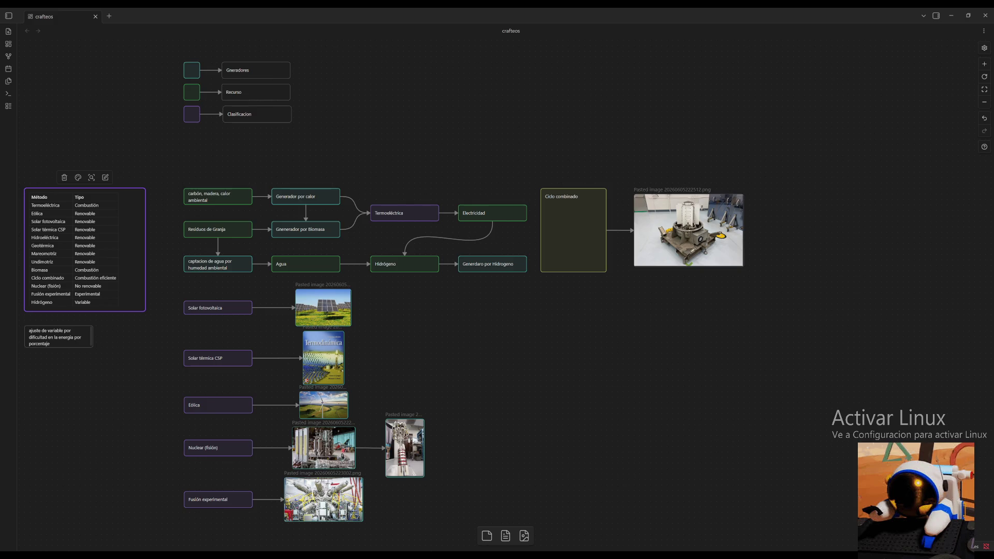
scroll(317, 267, left, 5)
scroll(316, 267, down, 3)
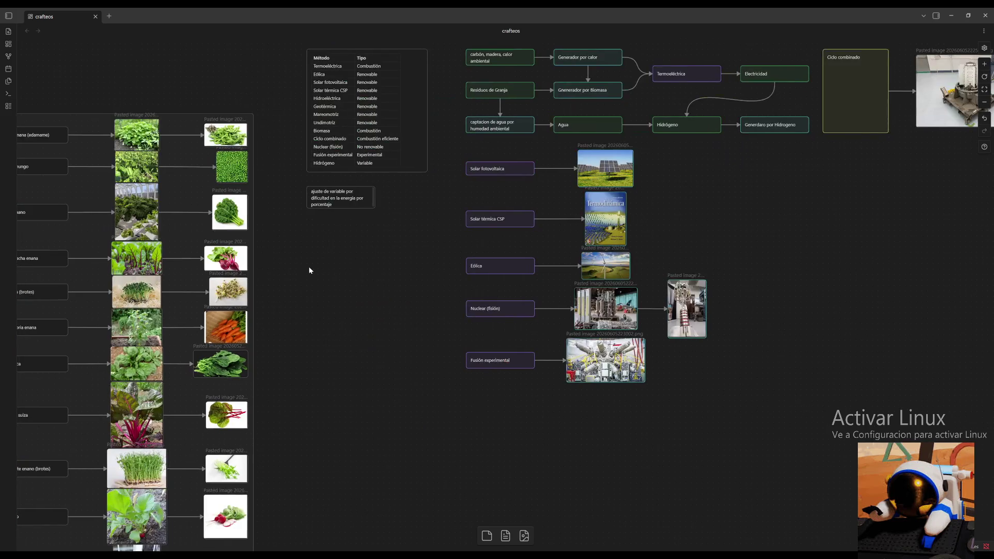
Paste the bulleted generator list into a new card, resize it, then paste a Generador/Tipo table card.
double_click(316, 252)
key(ctrl+v)
mouse_move(351, 260)
mouse_down()
mouse_move(381, 335)
mouse_move(394, 327)
mouse_move(381, 288)
mouse_up()
click(432, 316)
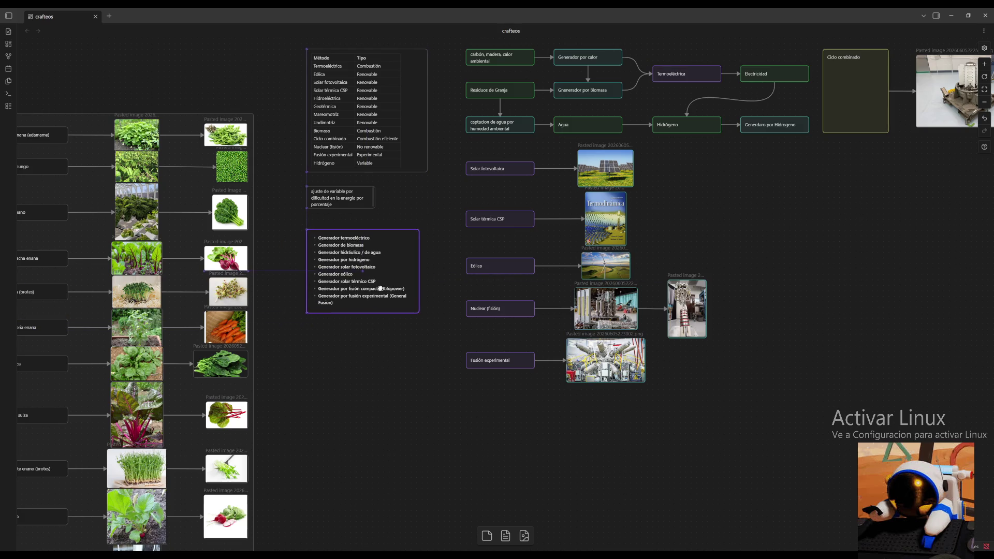
click(400, 417)
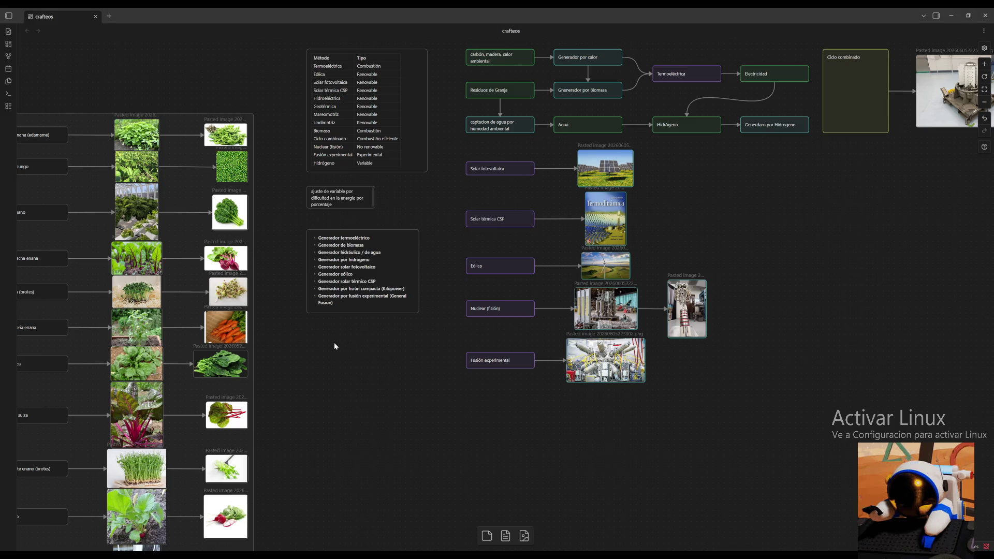
key(ctrl+v)
Resize the Generador/Tipo table card, then delete it.
mouse_move(539, 298)
mouse_down()
mouse_move(582, 426)
mouse_move(399, 436)
mouse_up()
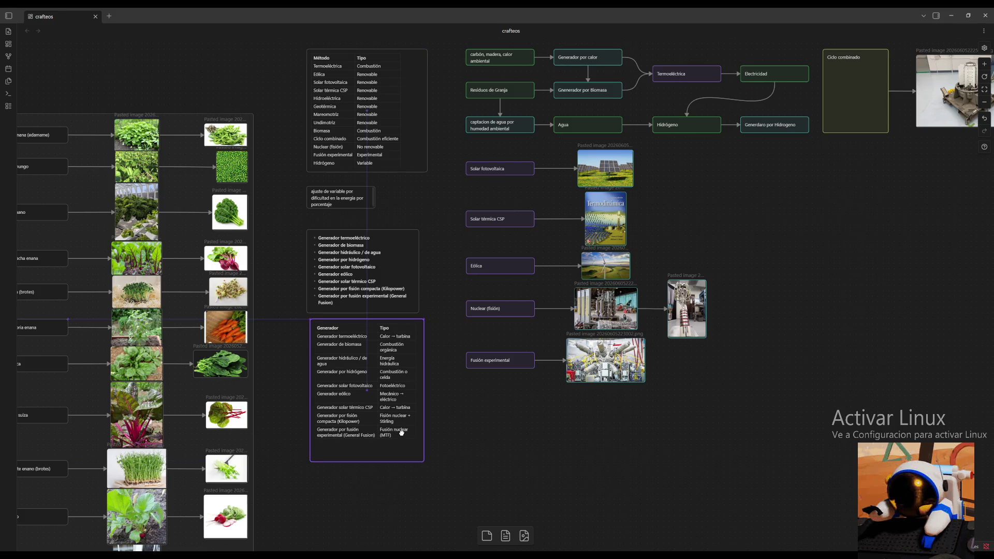
click(431, 415)
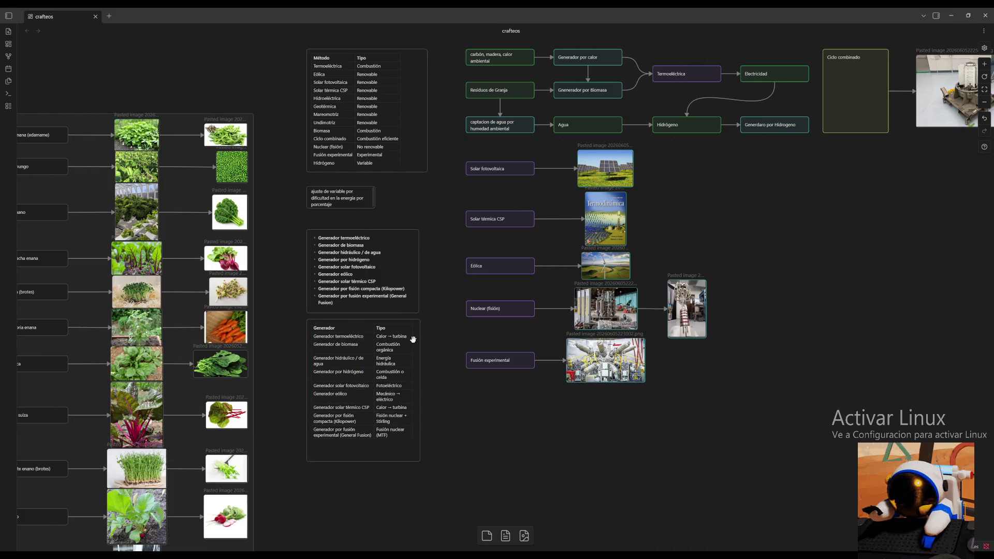
click(364, 400)
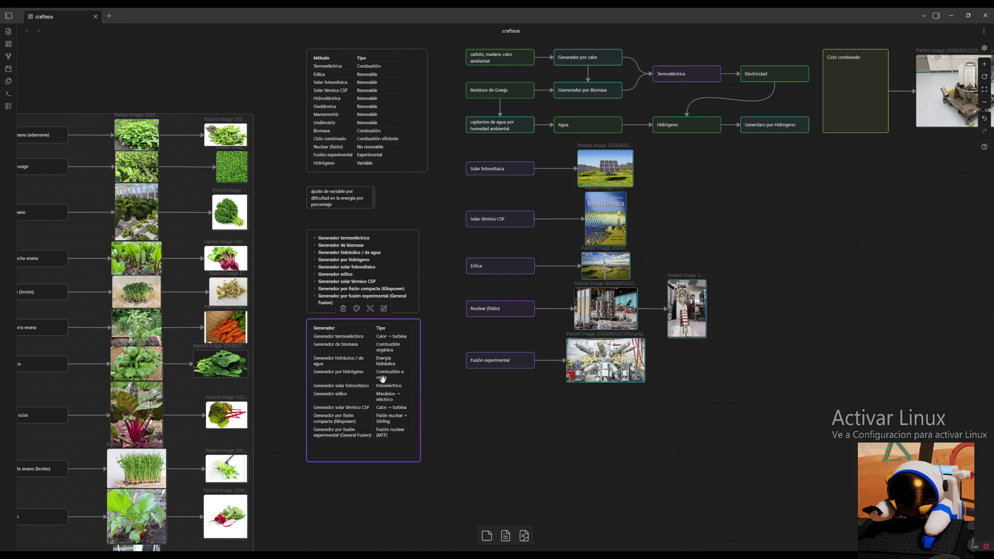
click(343, 311)
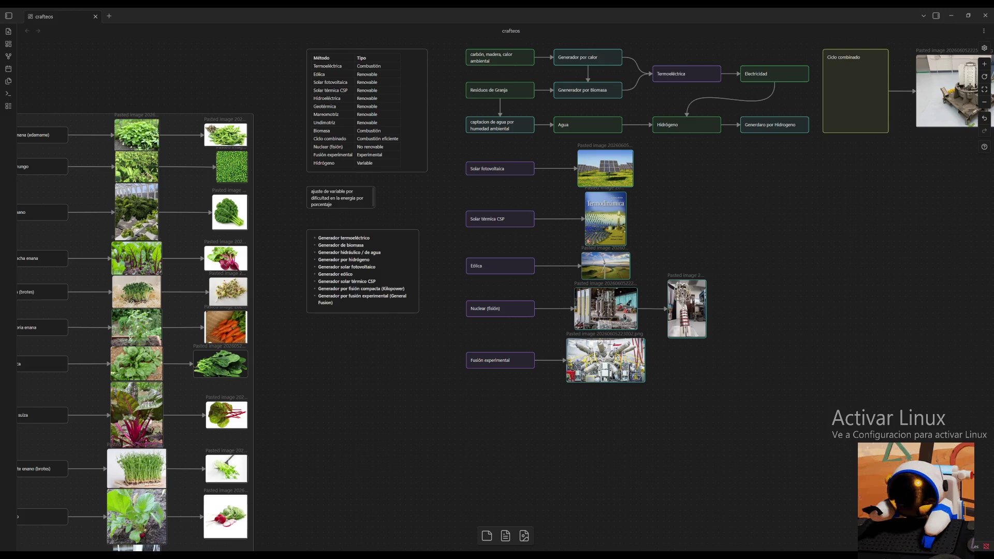
Paste a Generador-only table card, enlarge it and move it toward the bullet list.
key(ctrl+v)
drag(536, 301, 559, 401)
mouse_move(518, 367)
mouse_down()
mouse_move(440, 407)
mouse_move(353, 405)
mouse_up()
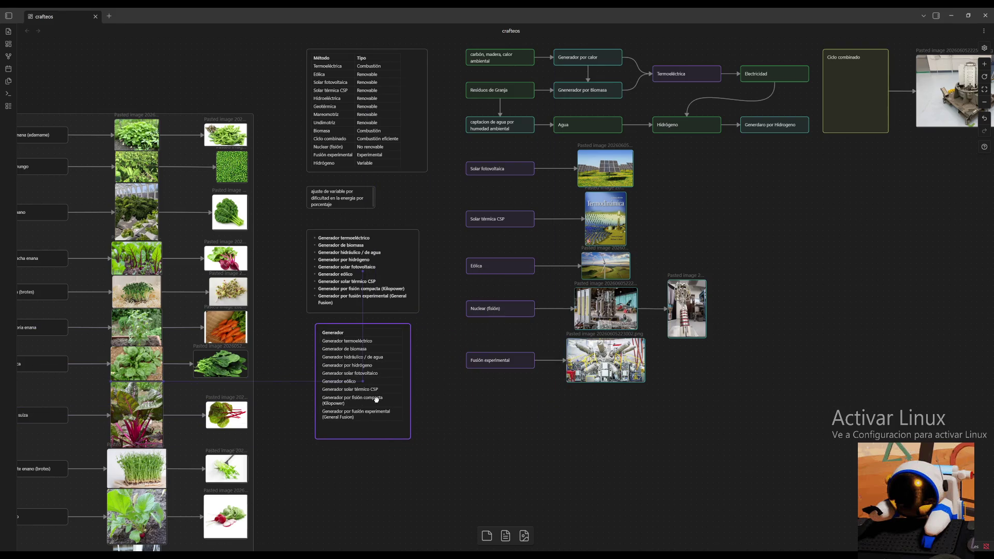
Delete the bulleted list card and move the Generador card into its freed spot.
click(348, 242)
key(Delete)
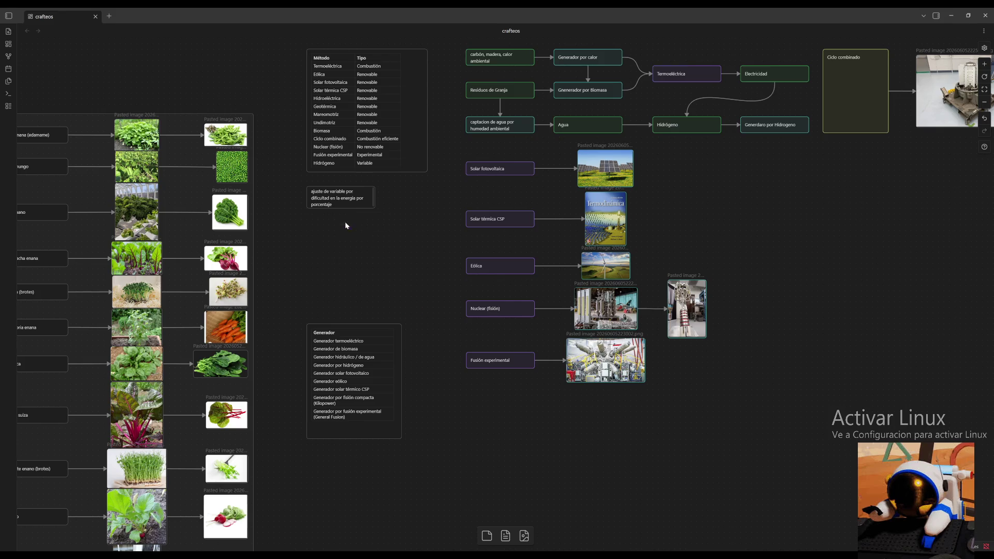
drag(342, 362, 342, 263)
click(418, 365)
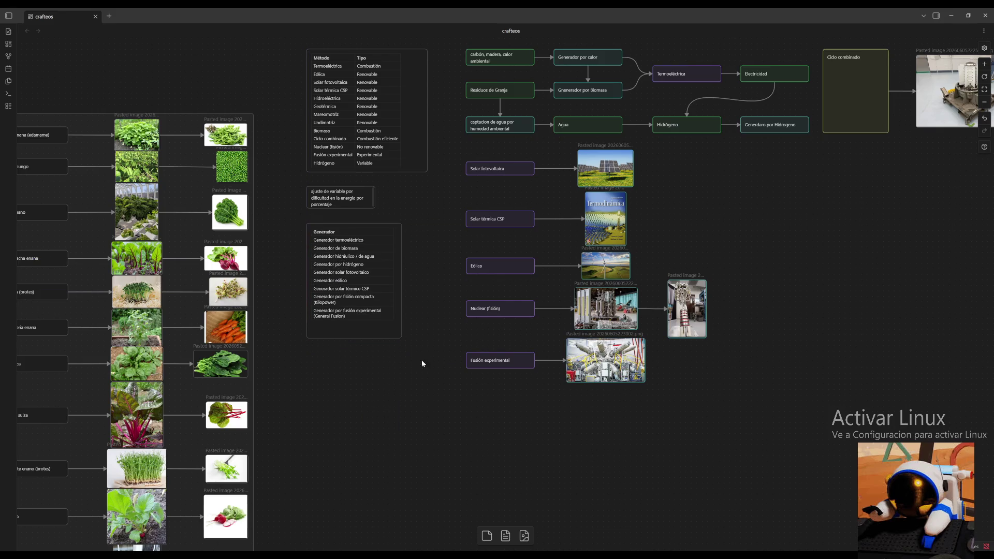
scroll(415, 381, up, 5)
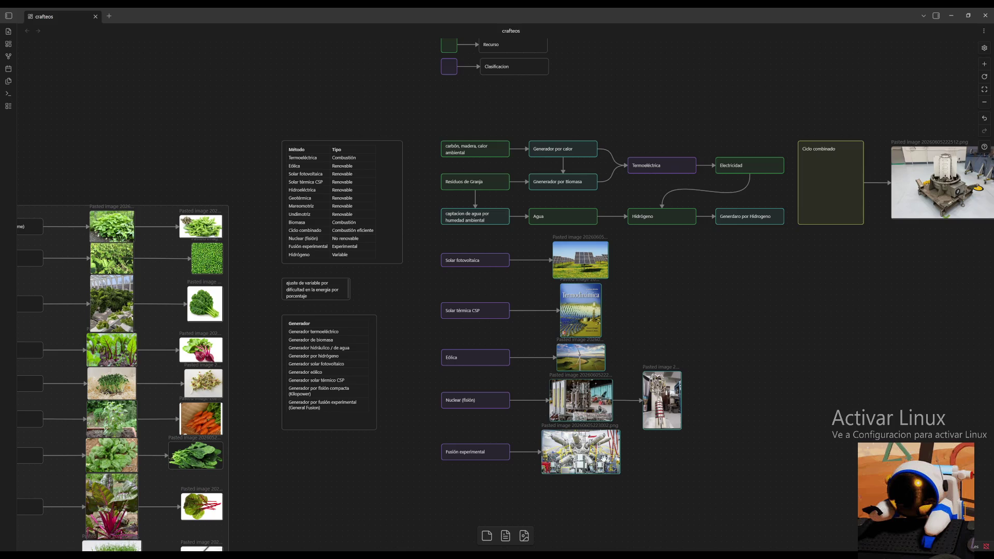
drag(376, 427, 376, 419)
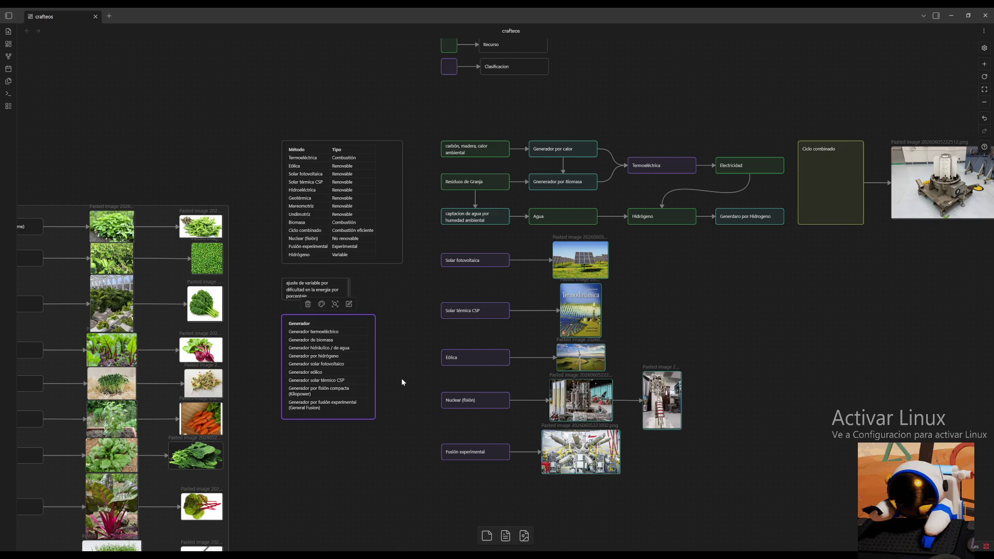
Deselect the resized Generador card on the canvas.
click(401, 379)
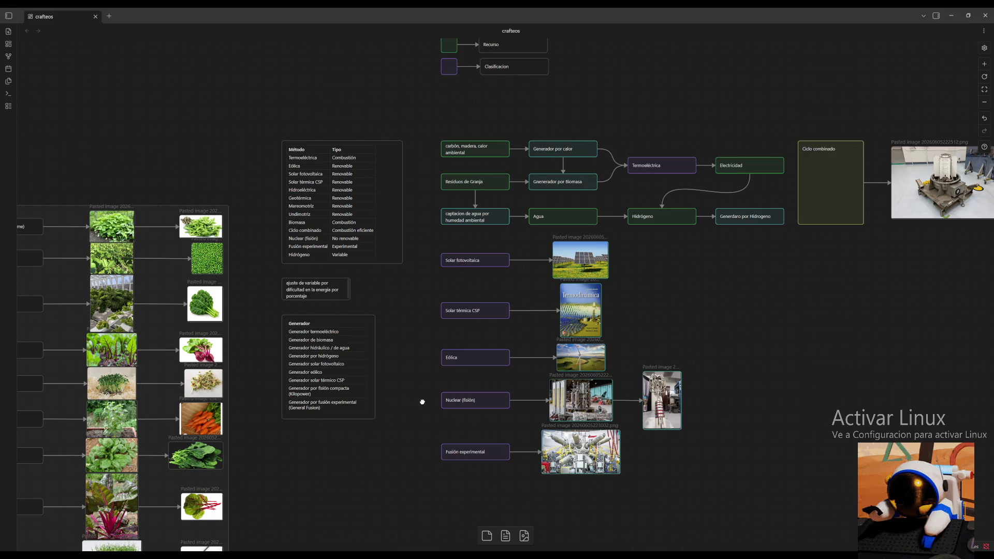
Zoom out and pan across the canvas past the periodic table to frame the material groups.
click(984, 101)
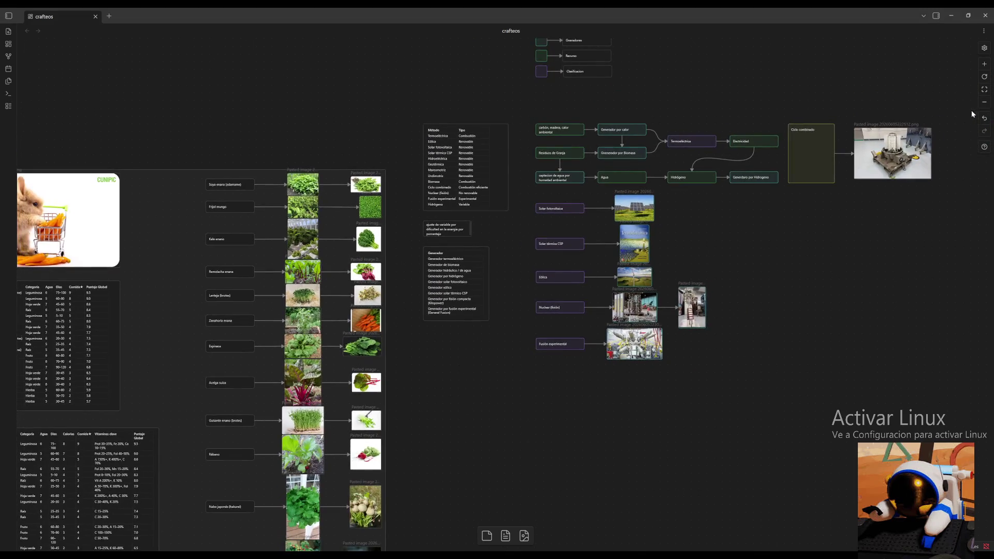
click(984, 102)
mouse_move(494, 421)
mouse_down()
mouse_move(587, 257)
mouse_move(582, 381)
mouse_move(991, 137)
mouse_up()
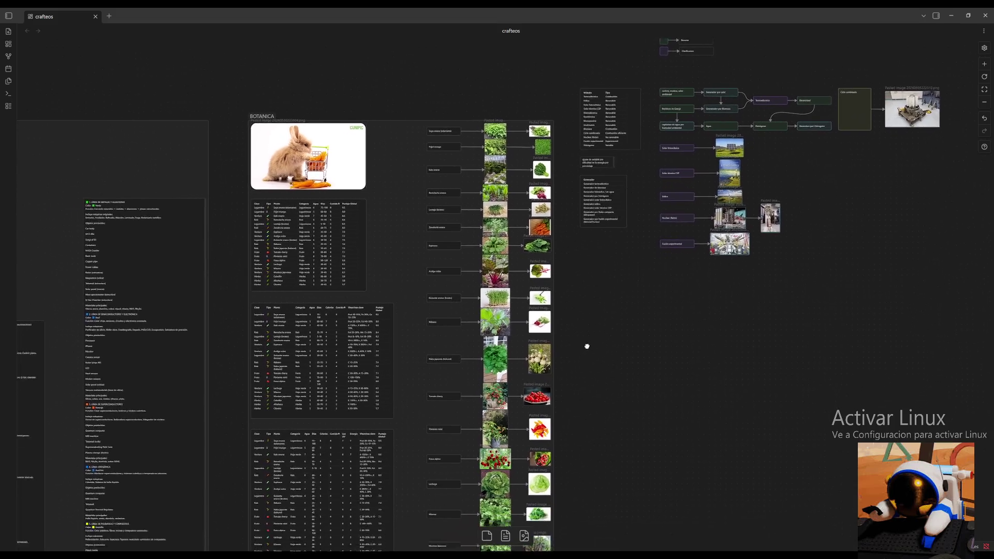
drag(160, 425, 715, 199)
mouse_move(484, 339)
mouse_down()
mouse_move(674, 514)
mouse_move(912, 499)
mouse_move(791, 83)
mouse_up()
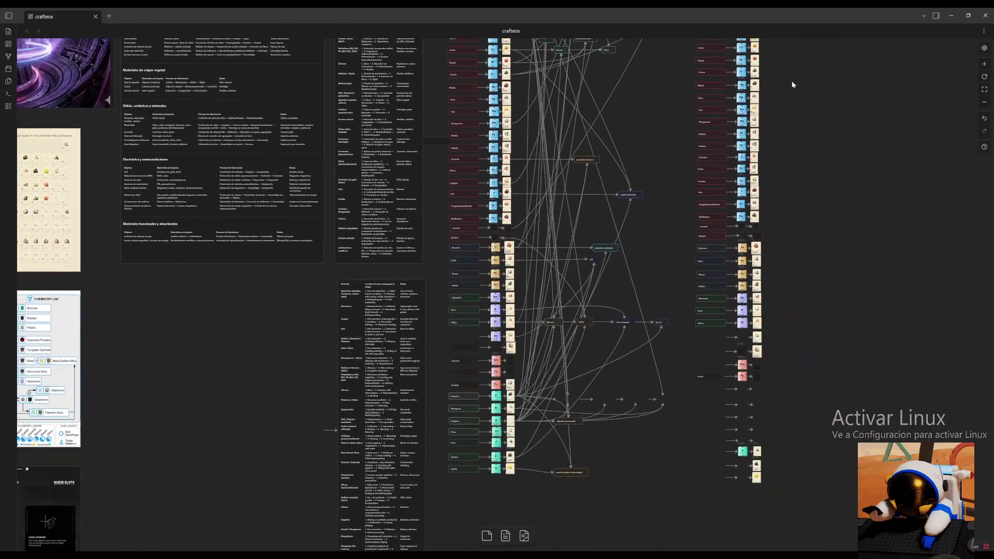
drag(794, 478, 770, 62)
mouse_move(823, 505)
mouse_down()
mouse_move(826, 386)
mouse_move(718, 151)
mouse_move(830, 171)
mouse_up()
click(985, 103)
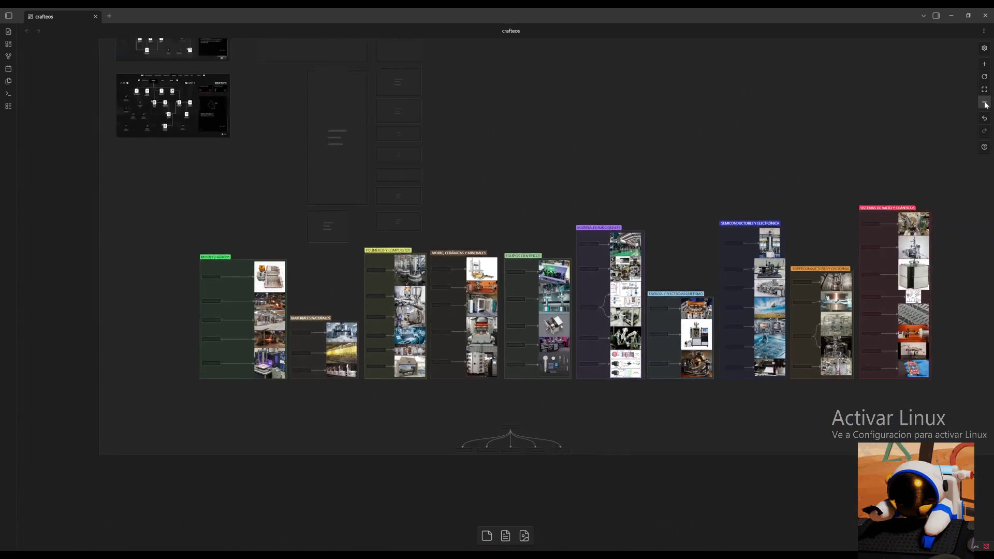
click(984, 66)
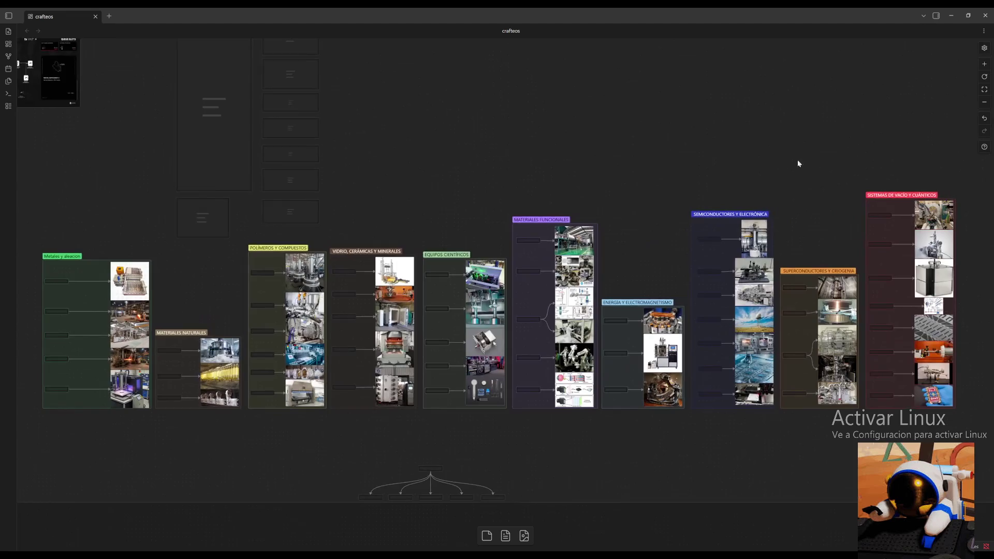
drag(714, 155, 702, 160)
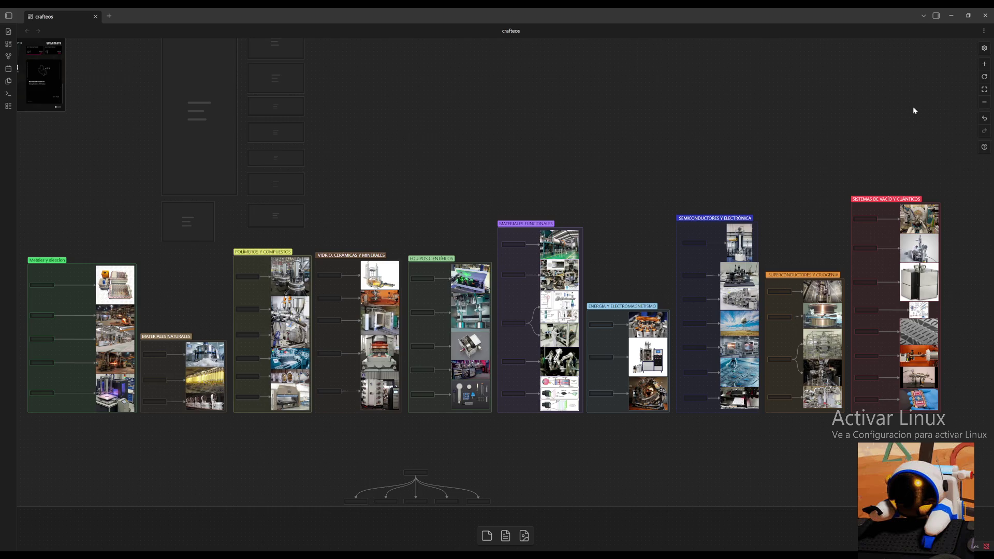
scroll(111, 497, down, 5)
scroll(619, 138, up, 3)
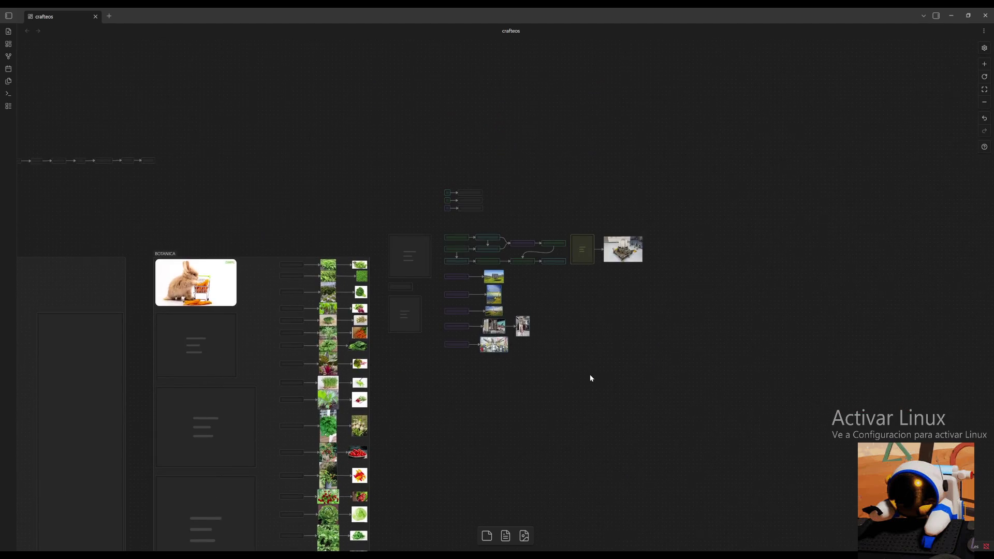
scroll(664, 360, up, 5)
scroll(664, 360, down, 3)
scroll(496, 296, left, 5)
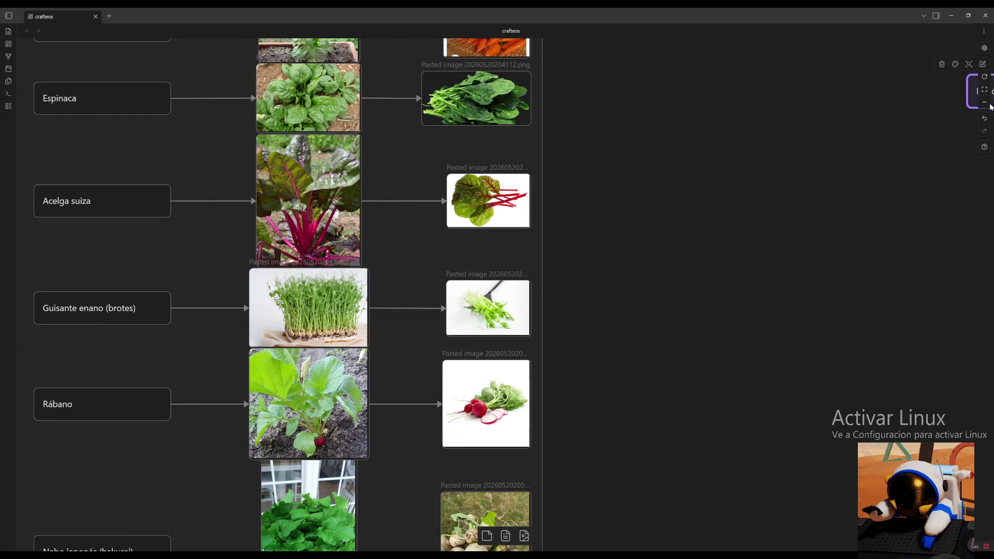
Zoom out and pan to the empty area below the generator cards.
click(984, 90)
drag(723, 280, 520, 360)
Create a 'basico' card below Generador and start a linked card for the energy values.
double_click(380, 335)
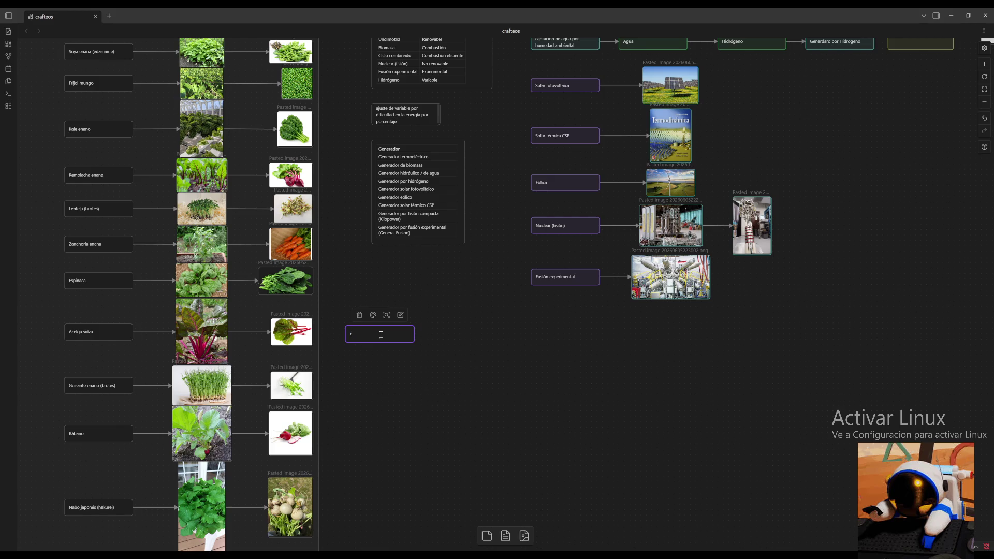
text(alor)
key(BackSpace)
key(BackSpace)
key(BackSpace)
text(bas)
key(Escape)
drag(383, 337, 430, 334)
click(453, 341)
click(450, 341)
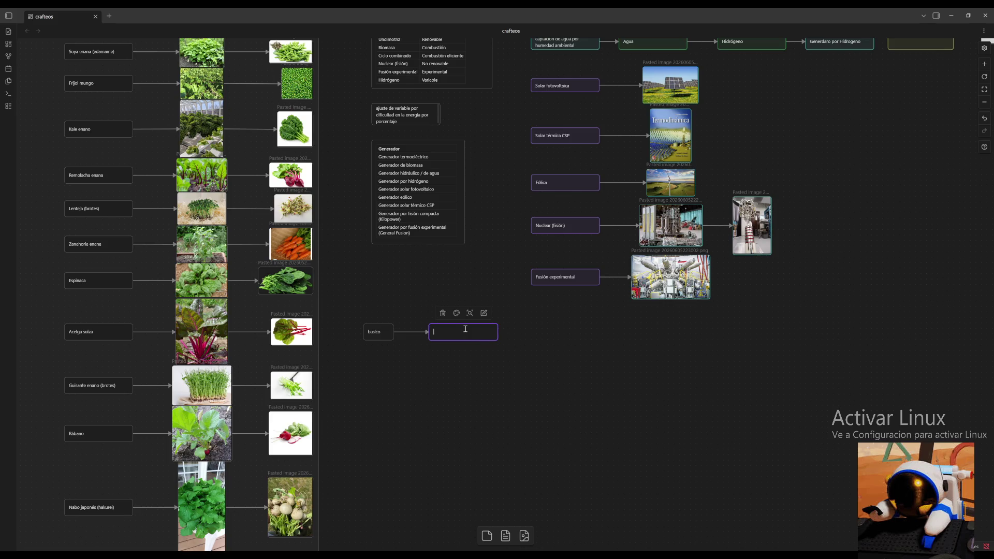
text(valores de energ)
text(ía en inte)
text(grales, )
text(cons)
text(ervacio)
text(n de energia 100)
text(%)
Resize the energy-values card and align it beside básico.
click(498, 337)
mouse_move(498, 336)
mouse_down()
mouse_move(501, 346)
mouse_move(490, 332)
mouse_up()
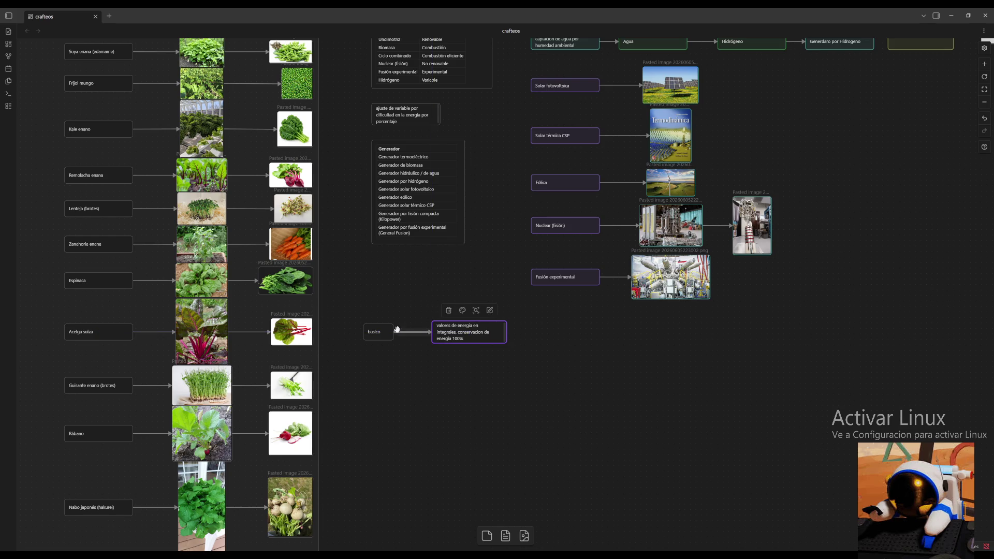
mouse_move(488, 337)
mouse_down()
mouse_move(461, 336)
mouse_move(489, 336)
mouse_up()
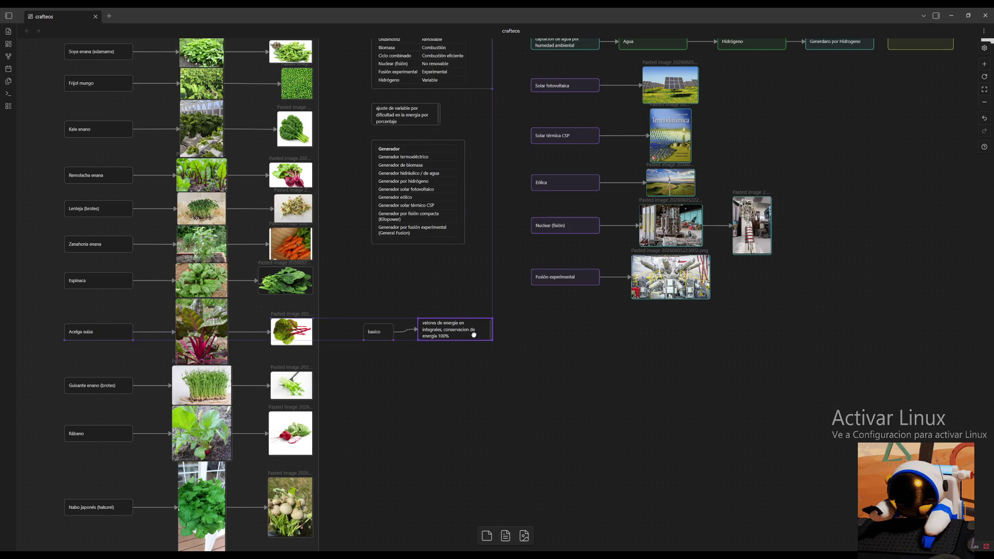
click(422, 415)
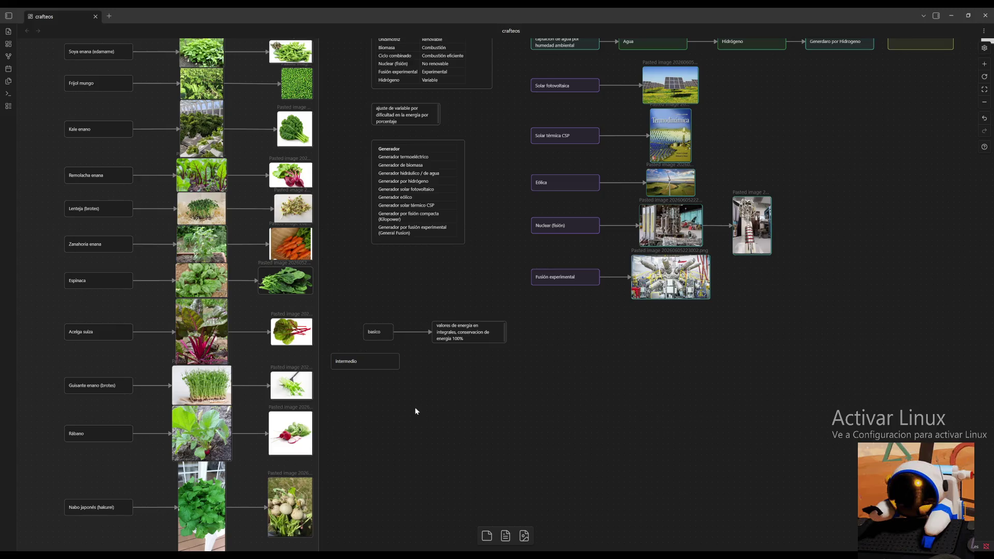
Place intermedio beneath básico, add a connected card and remove the stray empty card.
drag(374, 362, 435, 362)
click(421, 370)
click(454, 366)
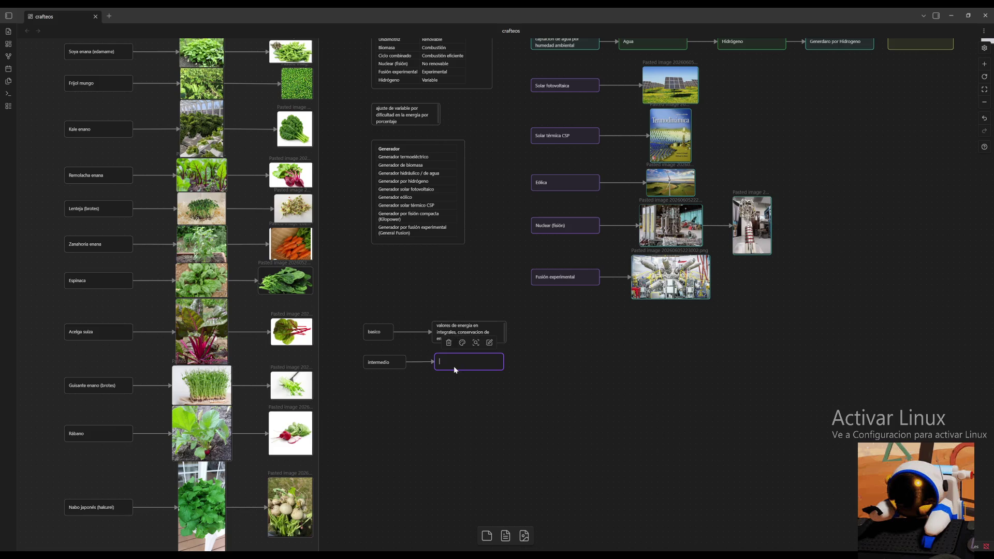
key(ctrl+d)
drag(484, 361, 482, 361)
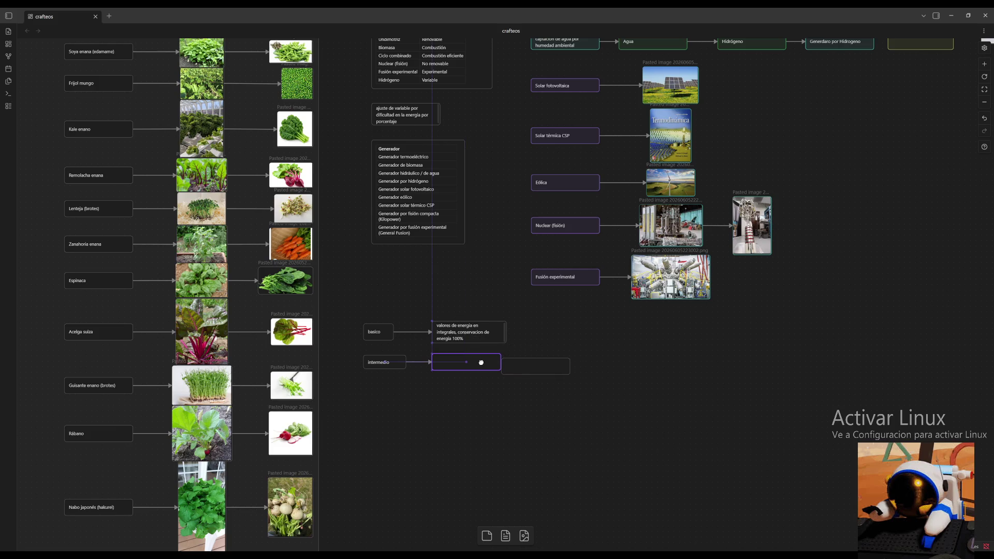
drag(550, 373, 529, 356)
click(514, 347)
click(475, 360)
text(s de ene)
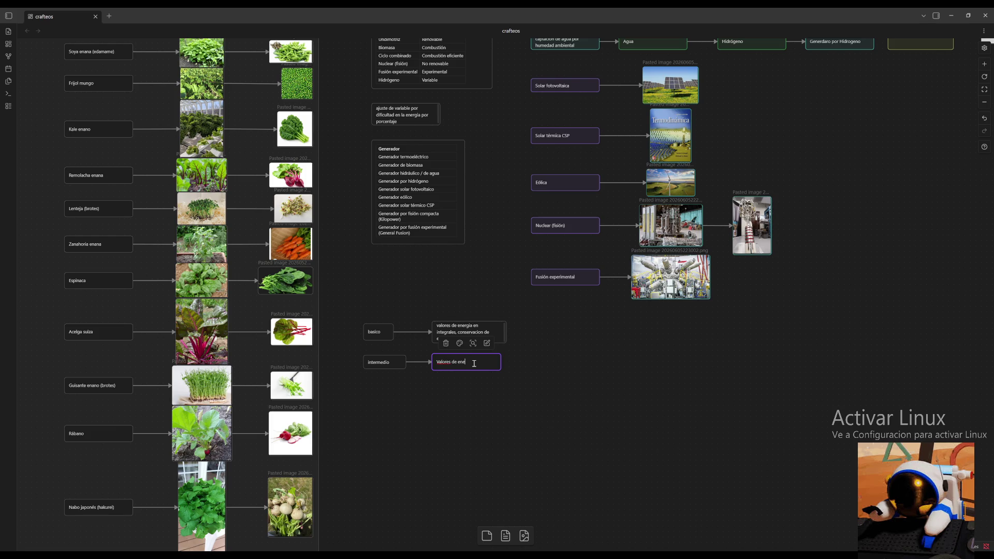
text(rgia en int)
text(egrales)
Write 'Valores de energia en integrales' in intermedio's card and start a connection from básico's values card.
key(BackSpace)
key(BackSpace)
text(ene)
click(555, 371)
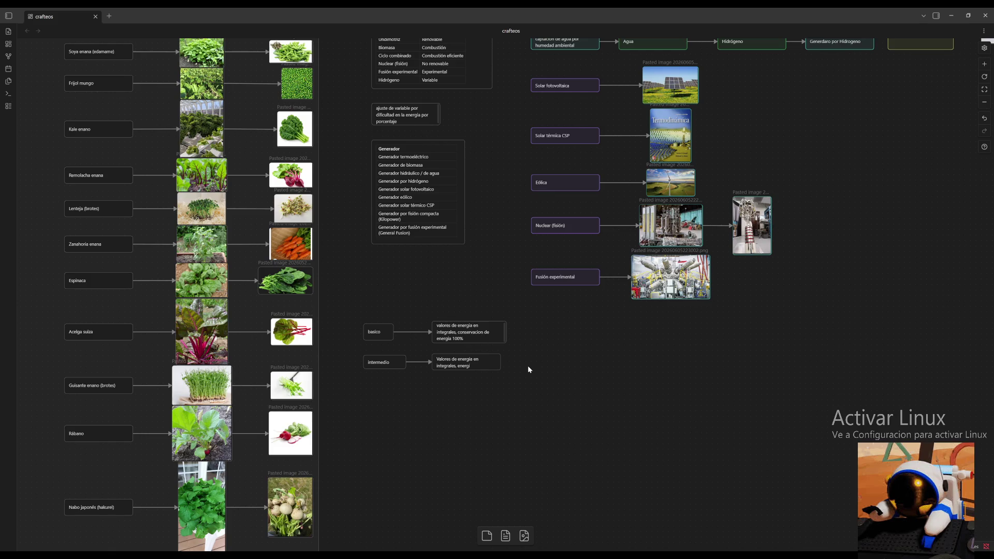
drag(506, 333, 540, 338)
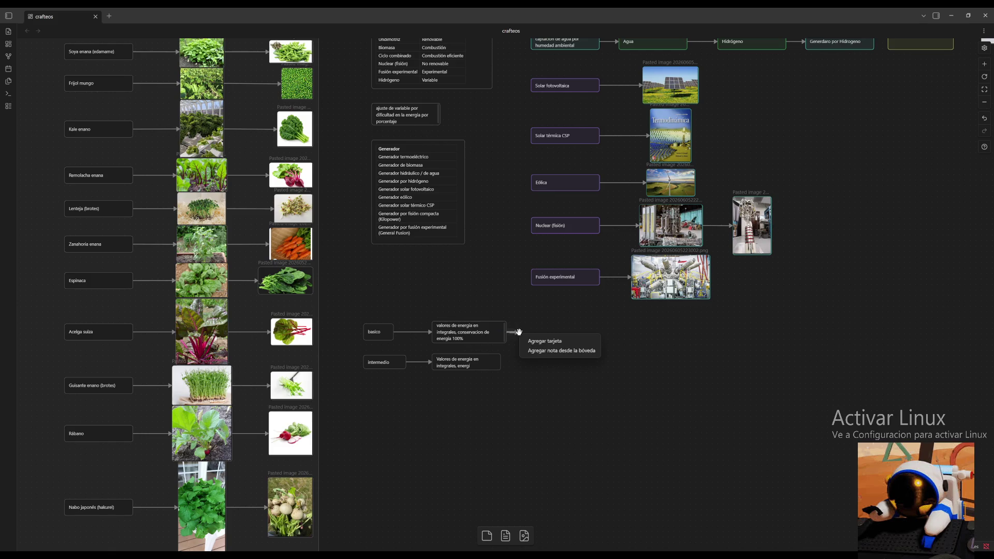
Add a 'bateria' card at the end of básico's values connection and align it.
click(541, 341)
text(bateria)
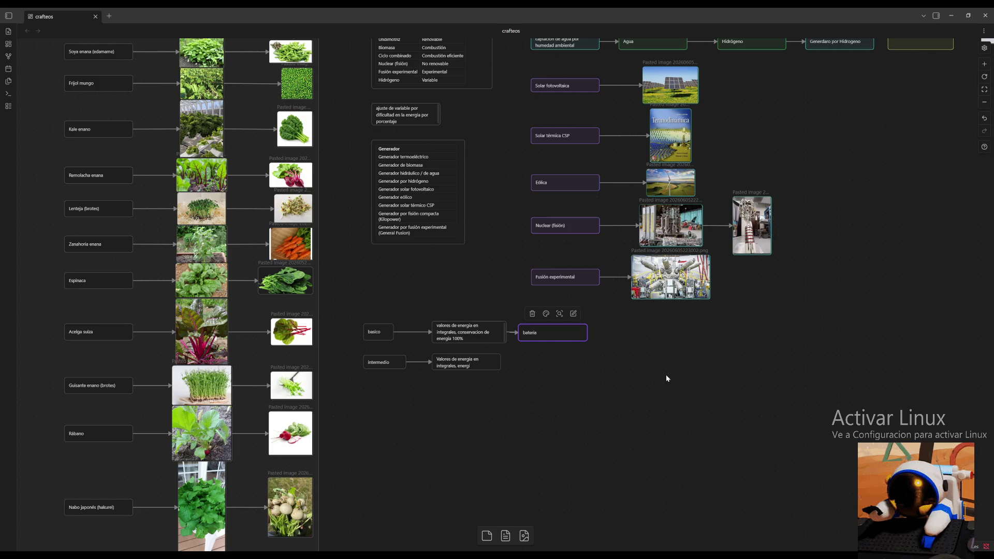
click(665, 375)
drag(551, 328, 559, 329)
click(670, 384)
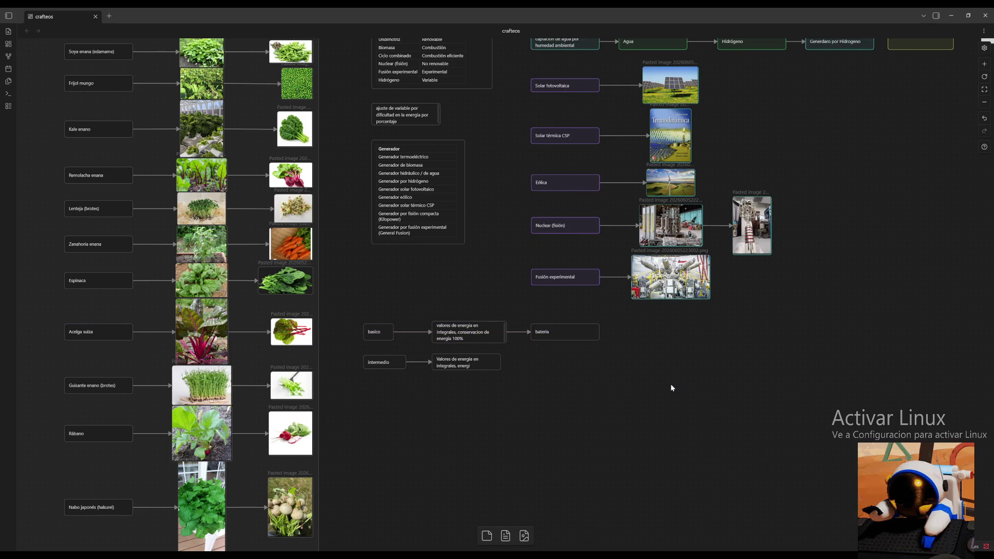
Complete intermedio's text with 'desgaste periódico en el almacenamiento', resize it and align intermedio.
double_click(486, 364)
click(477, 365)
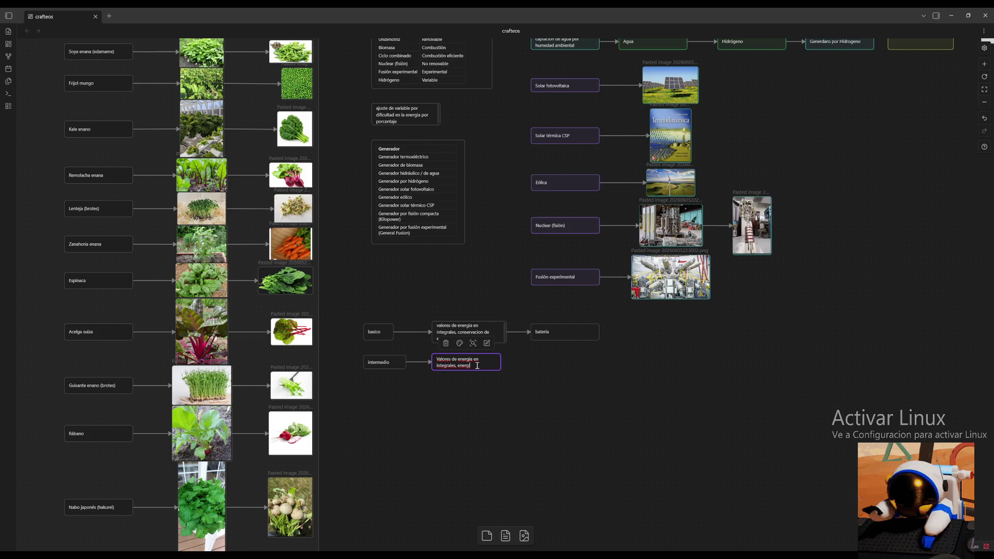
text(a cn desgaste perd)
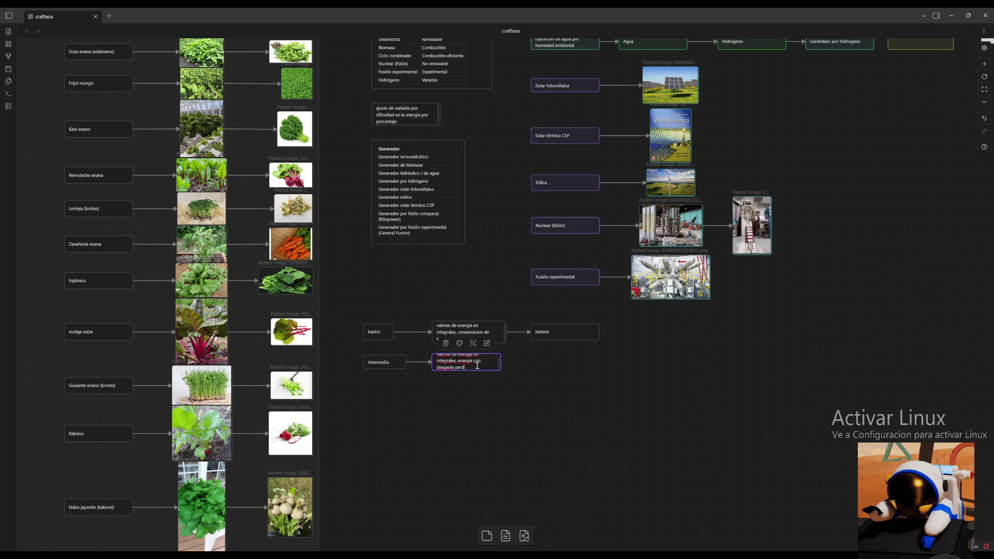
text(iodico en el almacenamiento)
click(523, 372)
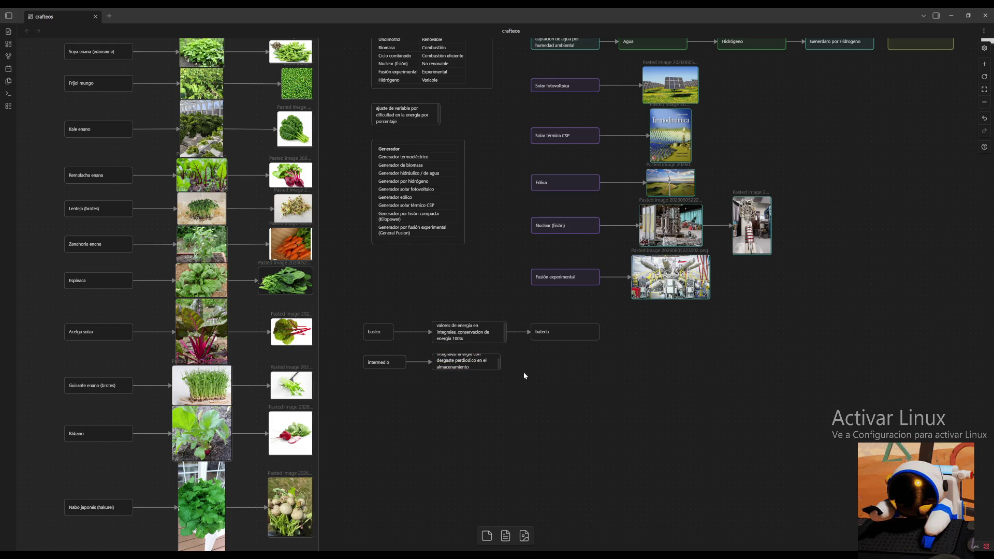
drag(497, 371, 506, 385)
click(532, 388)
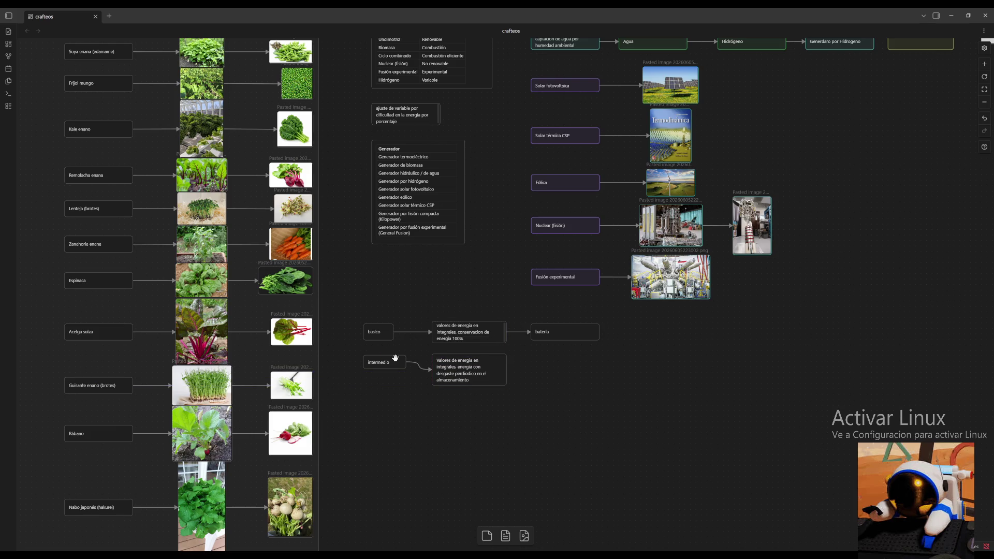
drag(395, 359, 397, 370)
click(561, 385)
Expand the bateria card to 'todo el sistema funciona como bateria'.
double_click(555, 332)
key(Home)
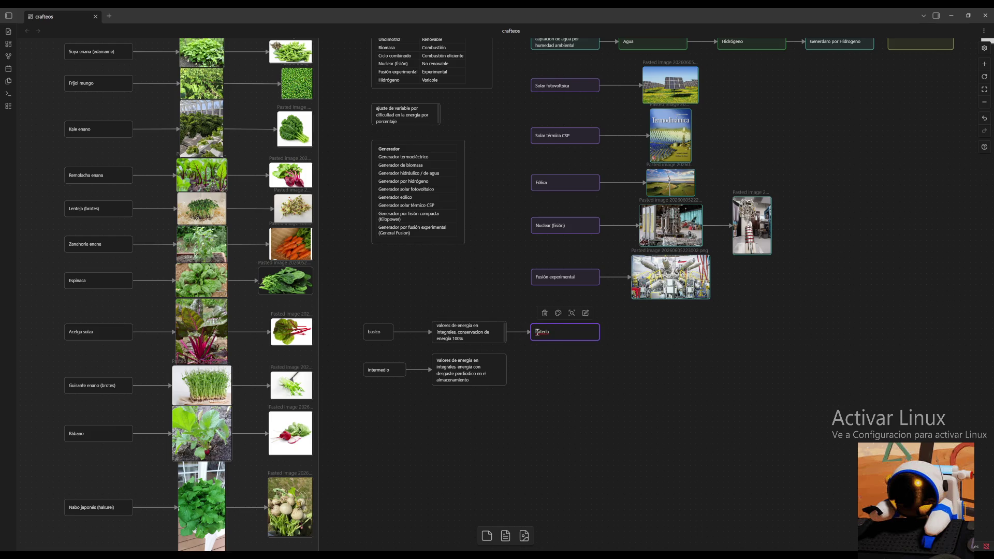
text(todo el sistema funciona como)
click(651, 364)
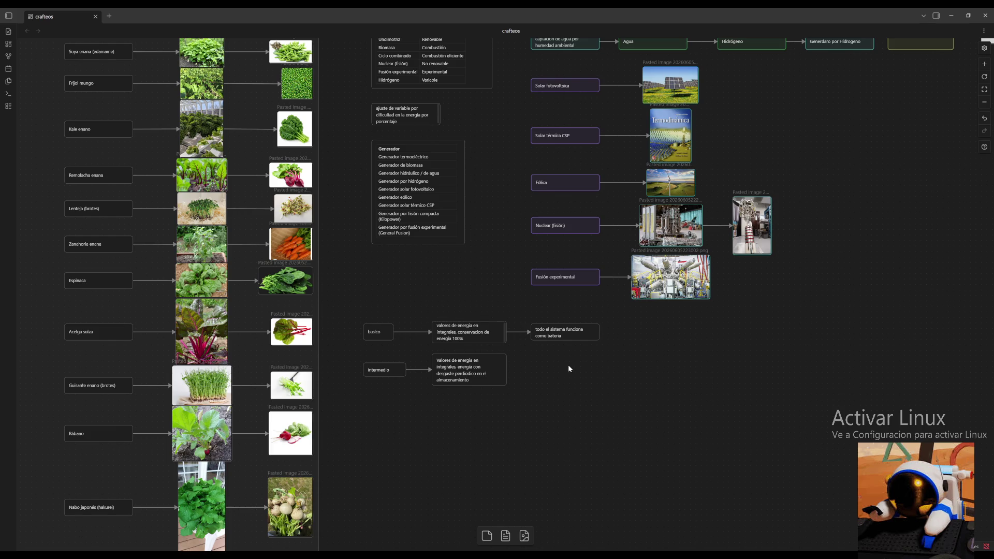
click(578, 336)
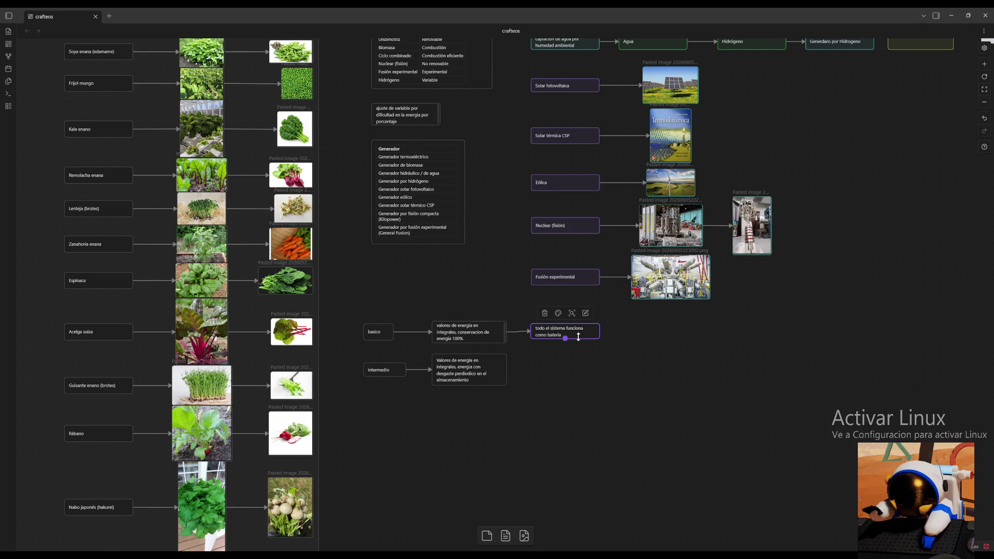
key(Escape)
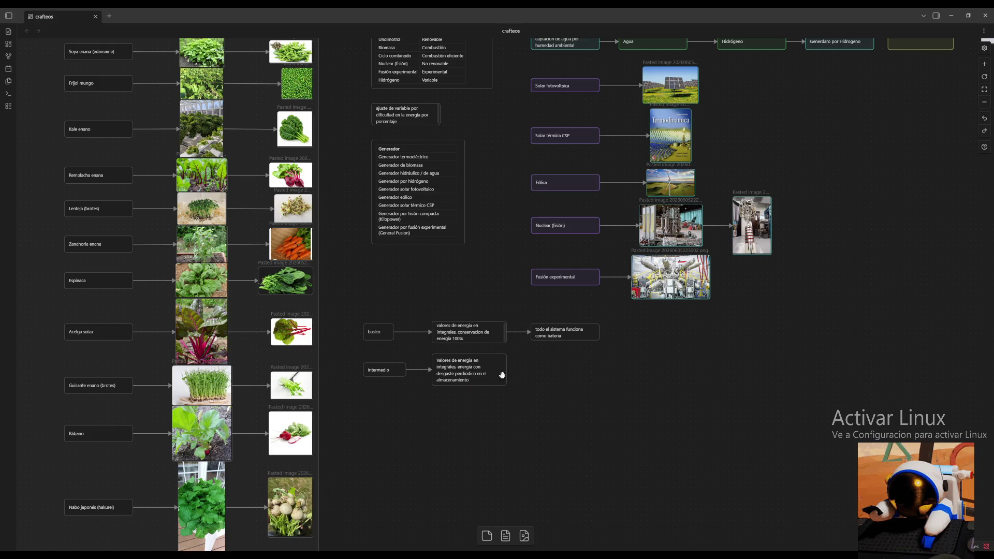
mouse_move(506, 371)
click(573, 336)
Connect intermedio's values card to a new card reading 90.
drag(507, 374, 536, 369)
drag(537, 370, 530, 370)
click(576, 381)
Create a new empty card and place it below the intermedio card.
click(626, 385)
drag(693, 382, 699, 344)
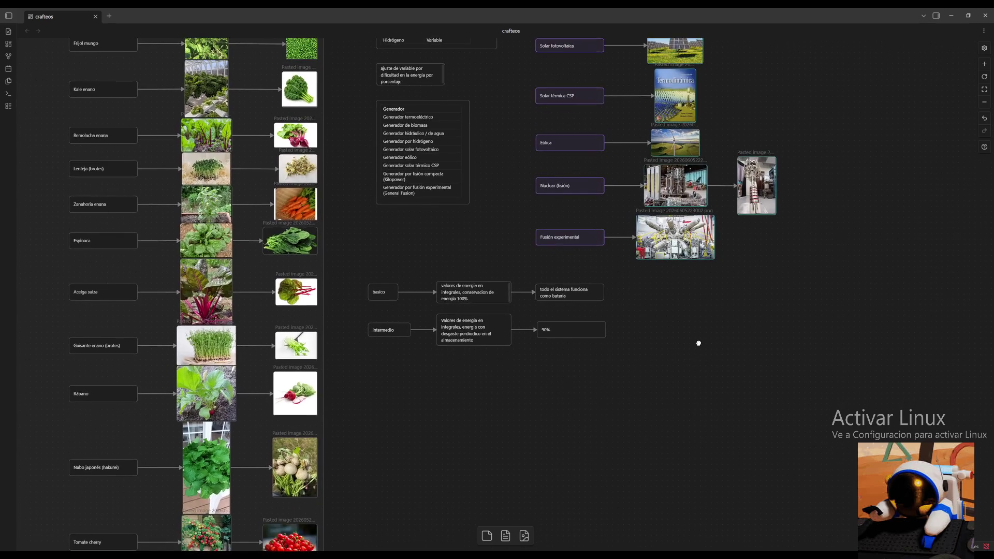
double_click(369, 361)
drag(362, 359, 426, 375)
double_click(419, 367)
Label the new card 'experimentado'.
mouse_move(373, 415)
mouse_down()
mouse_move(753, 447)
mouse_move(802, 354)
mouse_move(843, 26)
mouse_up()
mouse_move(892, 241)
mouse_down()
mouse_move(861, 49)
mouse_move(861, 71)
mouse_move(714, 326)
mouse_up()
scroll(714, 326, up, 5)
scroll(586, 429, right, 3)
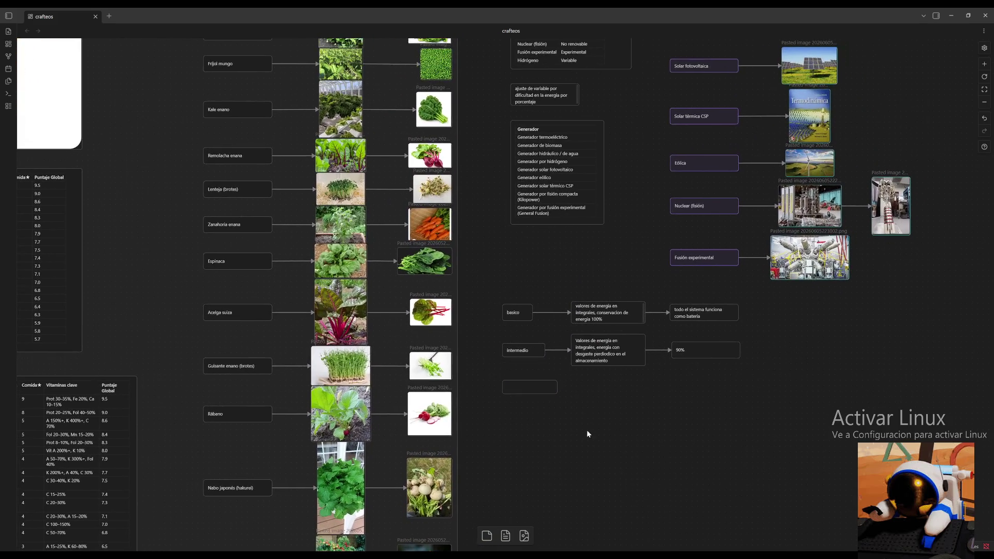
click(530, 387)
double_click(541, 388)
text(xperi)
text(ment)
key(Escape)
Narrow the experimentado card, link a new card from it, and remove a stray empty card.
mouse_move(557, 394)
mouse_down()
mouse_move(545, 392)
mouse_move(575, 388)
mouse_up()
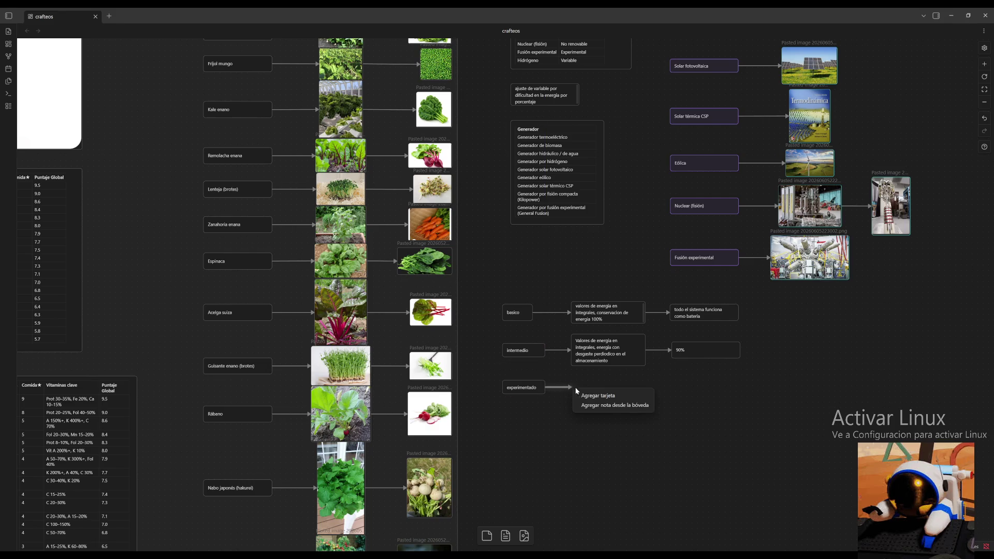
click(614, 393)
double_click(682, 386)
click(676, 407)
click(692, 386)
click(679, 366)
scroll(748, 371, down, 3)
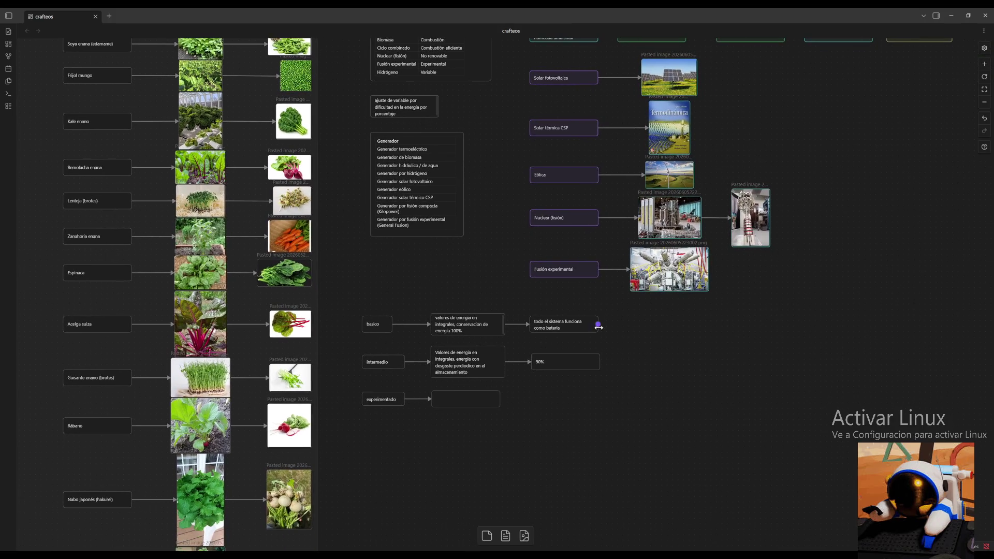
Narrow the 100% card and line the 90% card up beneath it at the same width.
drag(594, 322, 630, 325)
click(660, 335)
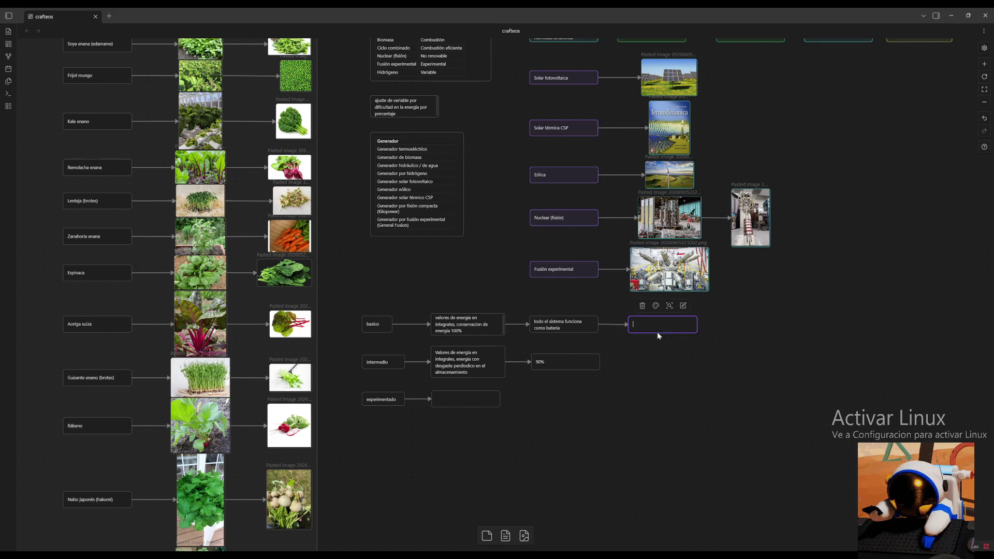
text(100)
drag(697, 332, 652, 331)
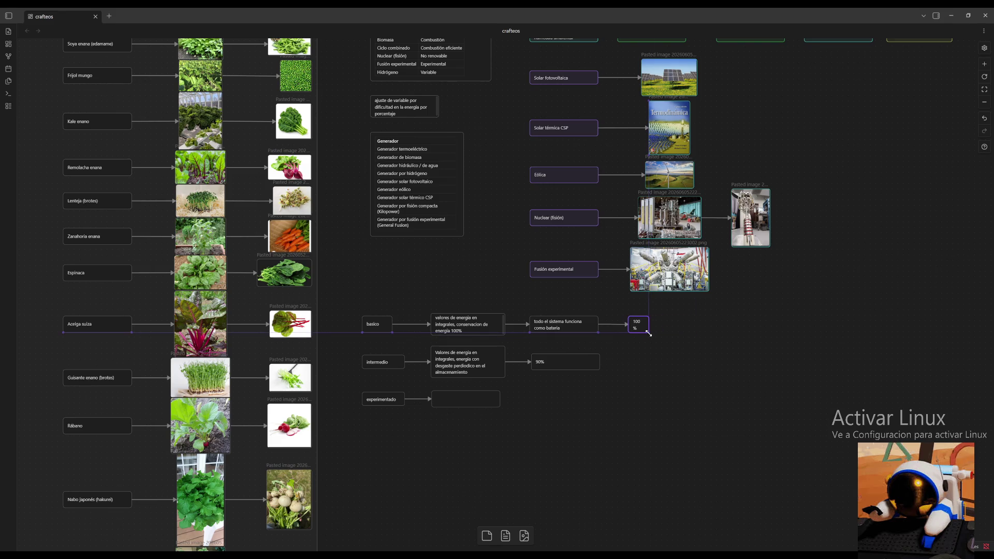
drag(563, 363, 656, 366)
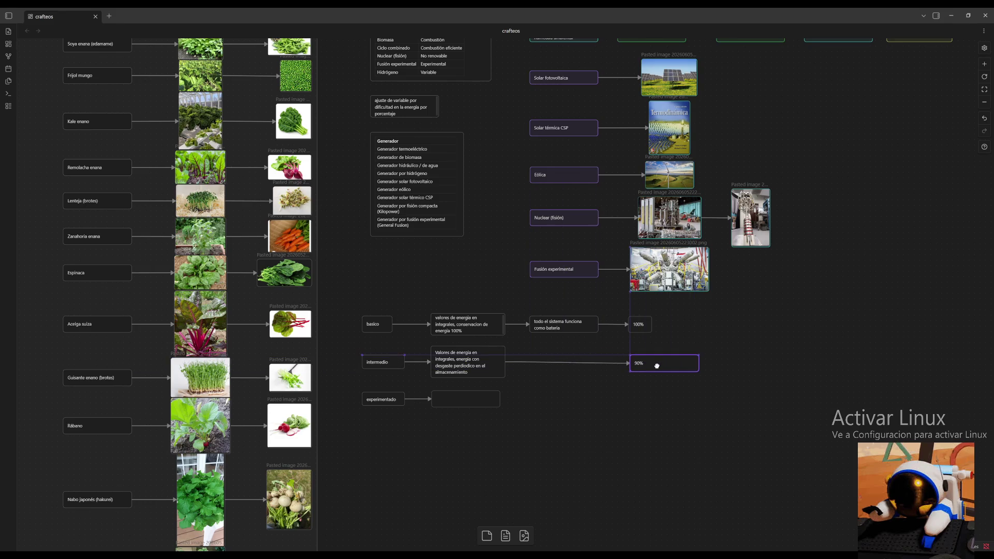
drag(698, 372, 654, 373)
click(688, 379)
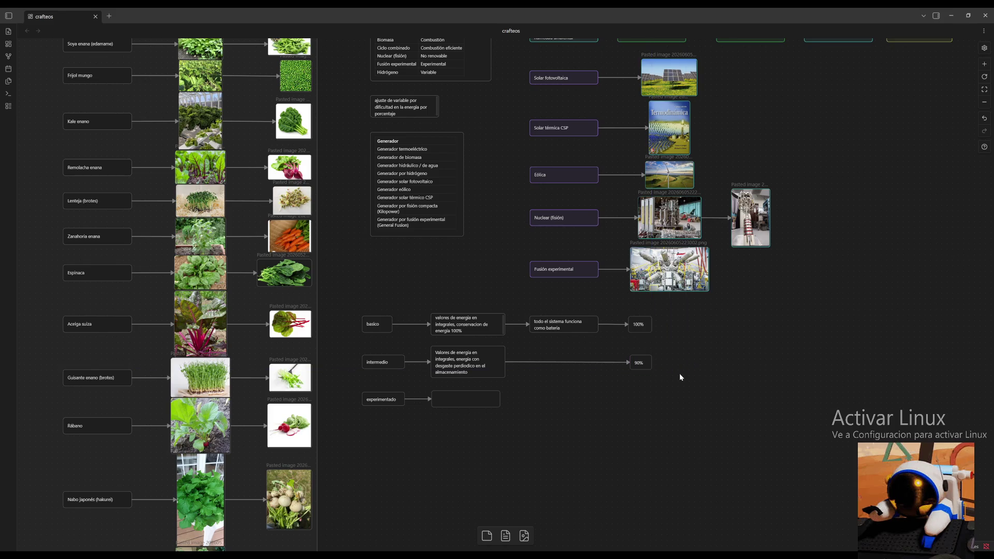
Fix the 100% card's text and delete another stray empty card.
double_click(649, 331)
key(BackSpace)
text(%)
click(689, 333)
click(646, 325)
double_click(646, 339)
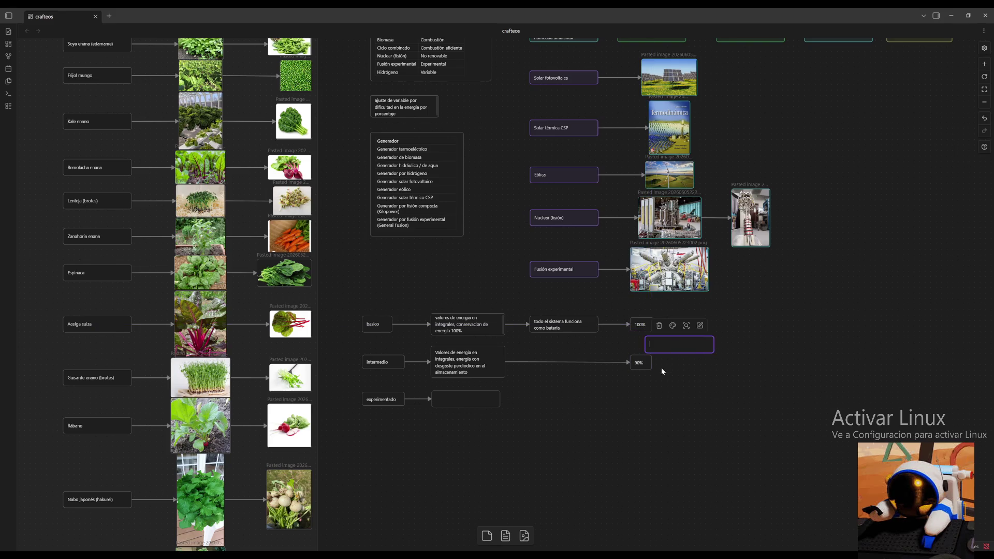
click(650, 364)
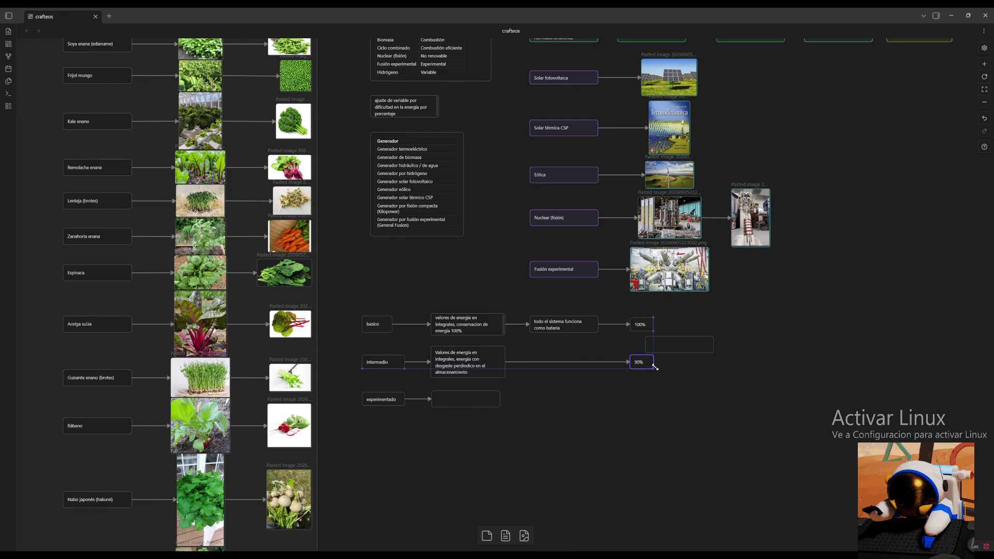
drag(677, 344, 655, 326)
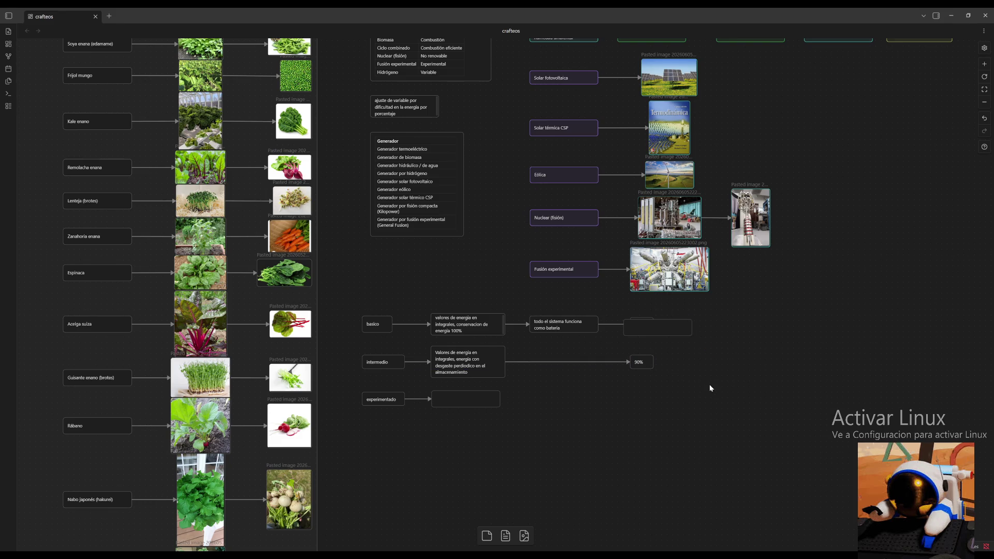
click(676, 332)
click(634, 309)
scroll(544, 334, down, 2)
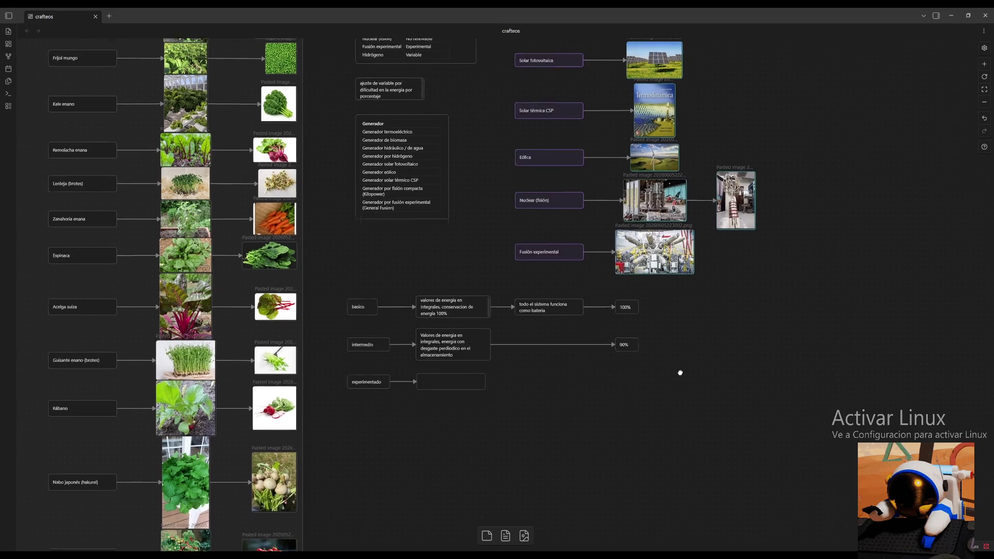
Move experimentado's linked card under the 90% card and set it to '60%'.
click(436, 353)
click(500, 364)
click(472, 354)
click(485, 358)
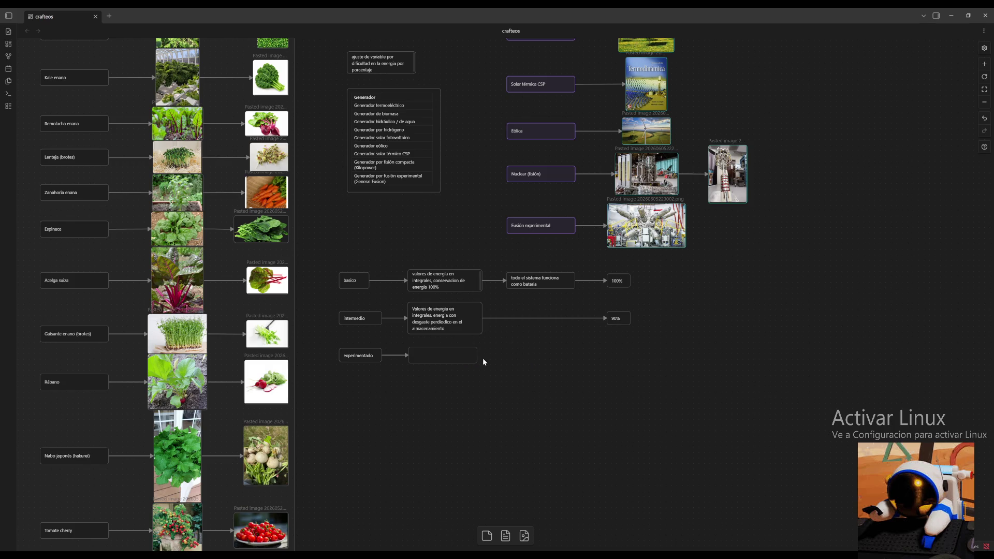
click(448, 354)
mouse_move(429, 356)
mouse_down()
mouse_move(616, 362)
mouse_move(629, 348)
mouse_move(631, 358)
mouse_up()
double_click(614, 352)
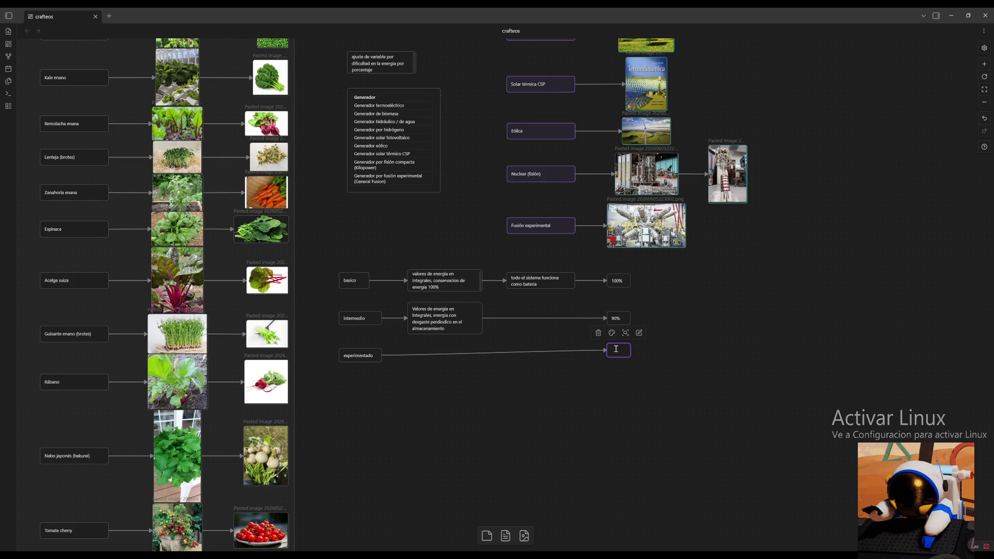
text(8)
drag(619, 347, 621, 354)
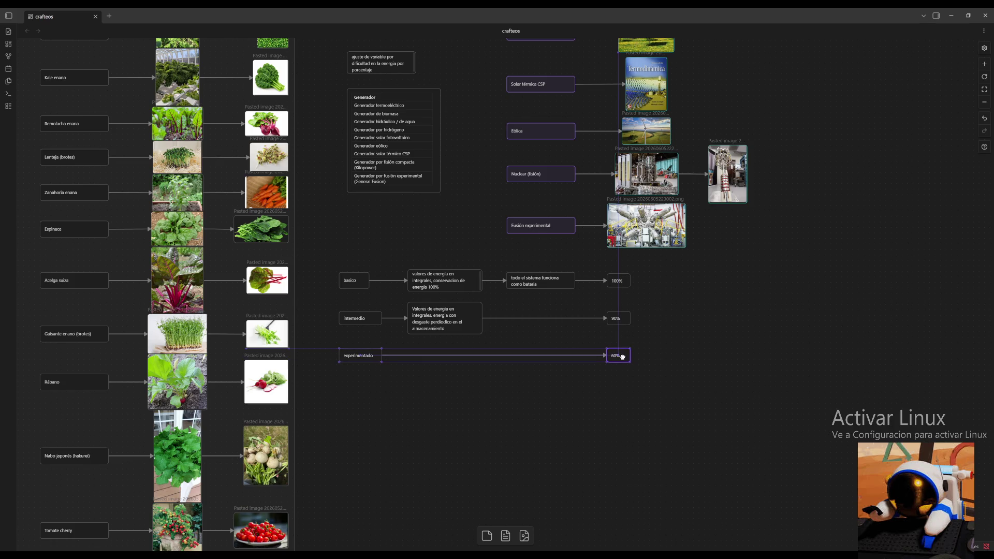
click(338, 379)
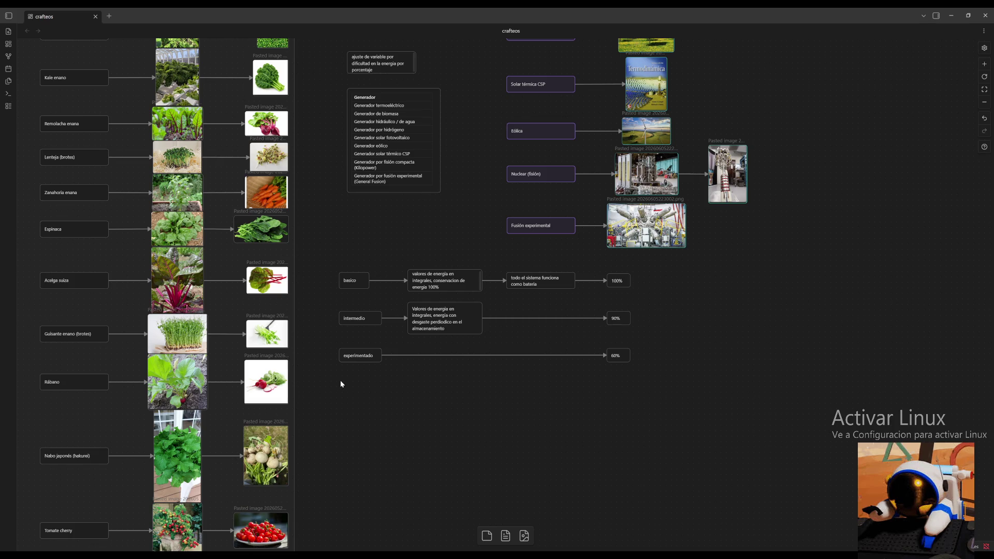
Add a 'complejo' card below experimentado and link it to a new card reading 40.
double_click(342, 379)
text(complejo)
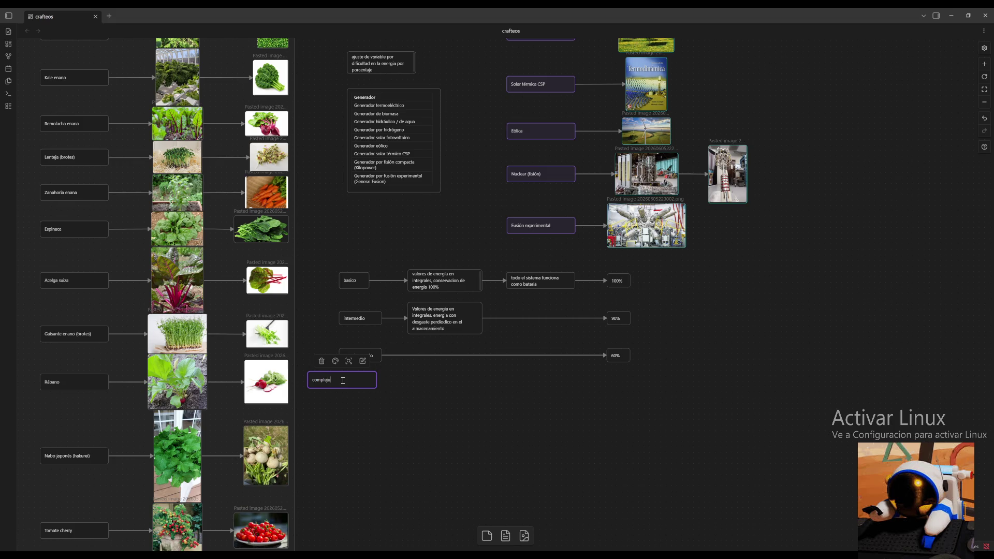
key(Escape)
mouse_move(354, 380)
mouse_down()
mouse_move(394, 396)
mouse_move(383, 393)
mouse_move(606, 387)
mouse_up()
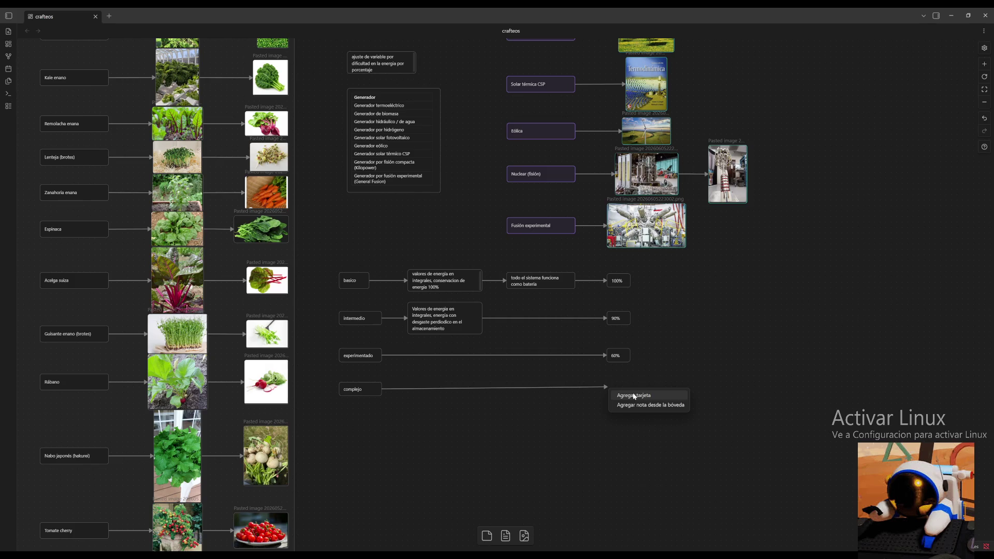
click(626, 390)
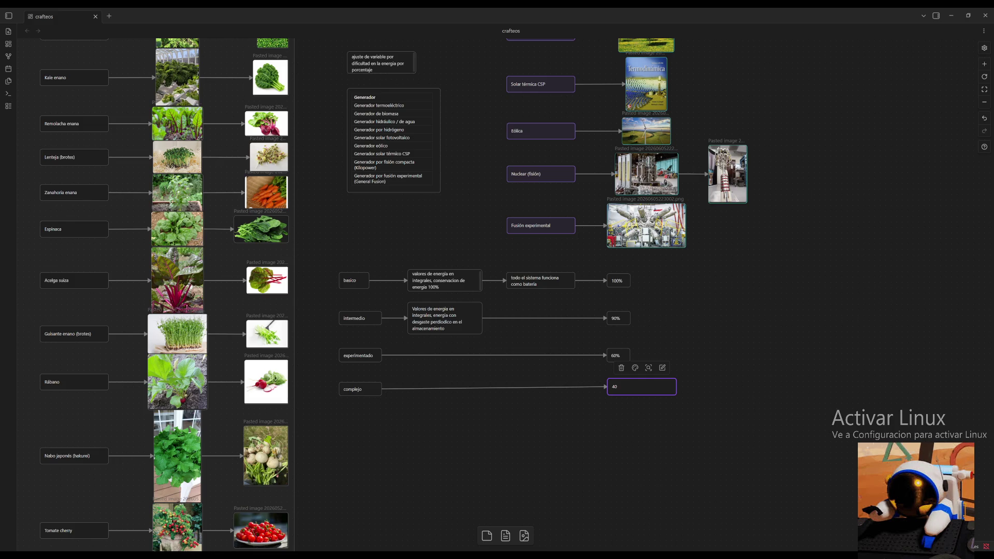
text(40)
scroll(466, 400, right, 1)
Change complejo's value to '35%' and shrink its card to match the other percentage cards.
double_click(610, 387)
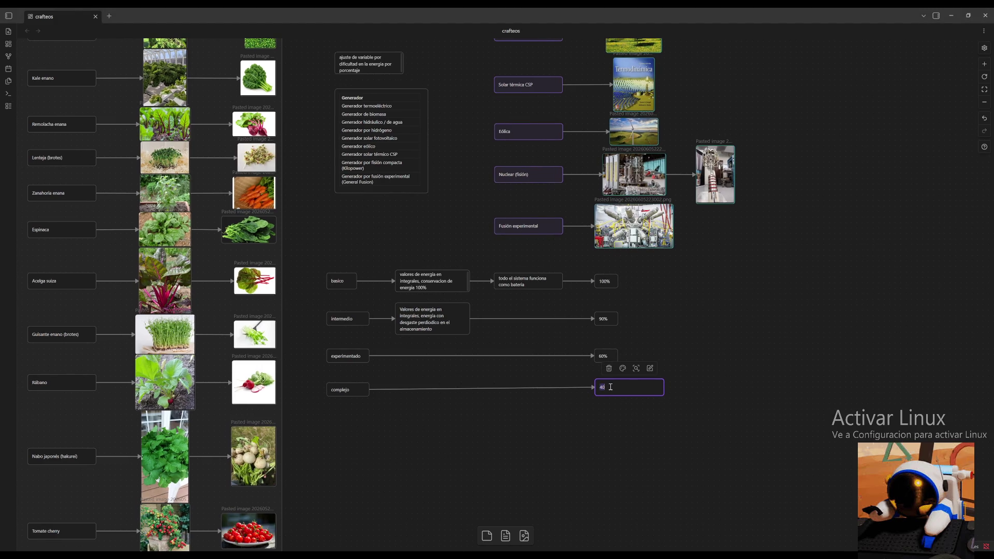
click(552, 412)
double_click(606, 384)
text(35)
click(711, 388)
drag(661, 394, 612, 391)
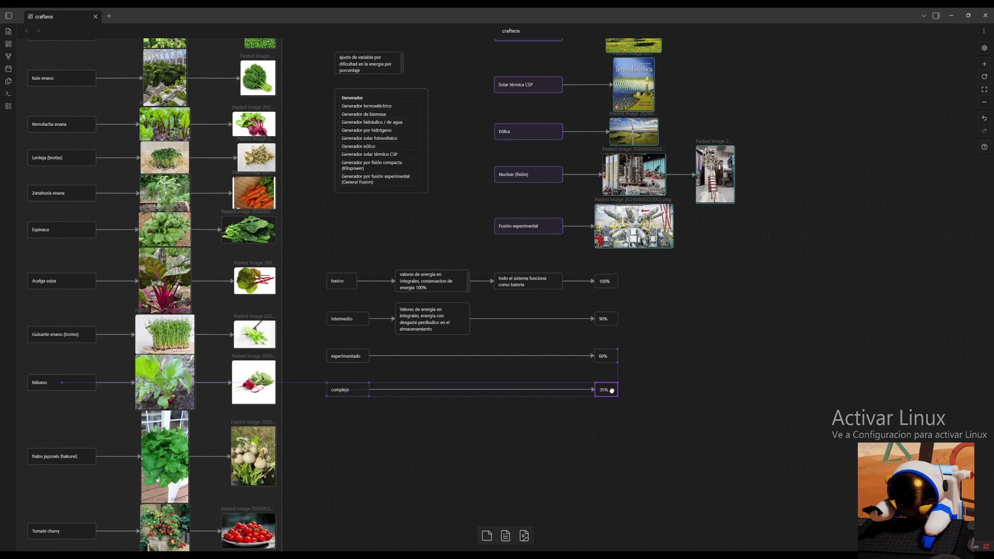
click(650, 399)
scroll(562, 456, down, 2)
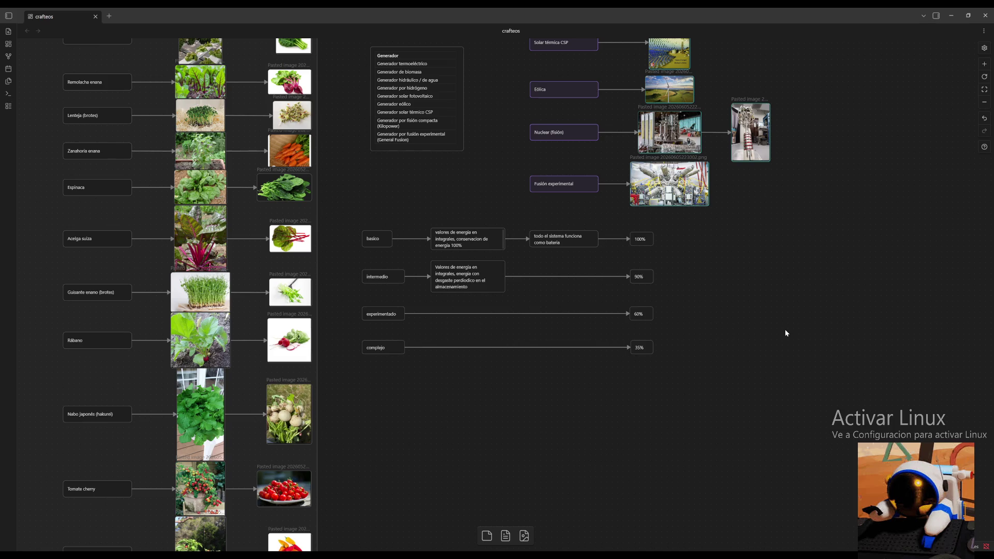
Change intermedio's card from '90%' to '95%'.
click(638, 276)
text(5)
click(700, 292)
mouse_move(787, 178)
mouse_down()
mouse_move(767, 277)
mouse_move(745, 324)
mouse_move(683, 337)
mouse_move(526, 448)
mouse_move(586, 371)
mouse_move(634, 332)
mouse_move(645, 345)
mouse_move(707, 340)
mouse_move(592, 334)
mouse_move(650, 316)
mouse_up()
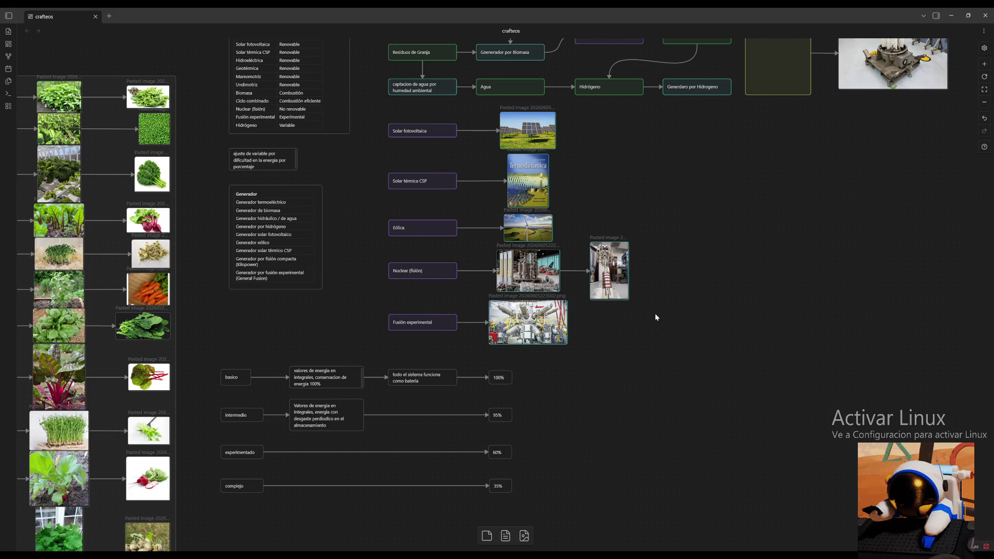
click(984, 101)
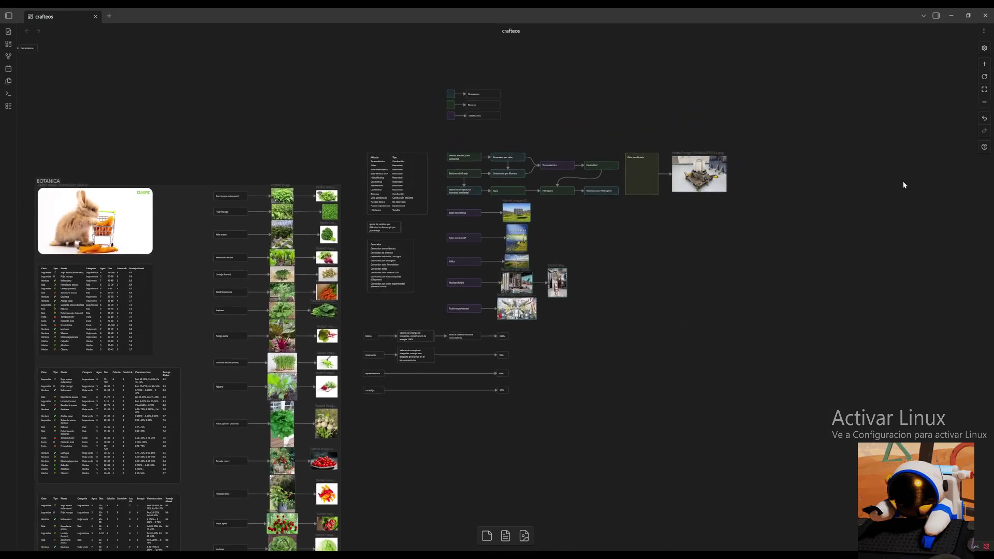
scroll(515, 416, down, 10)
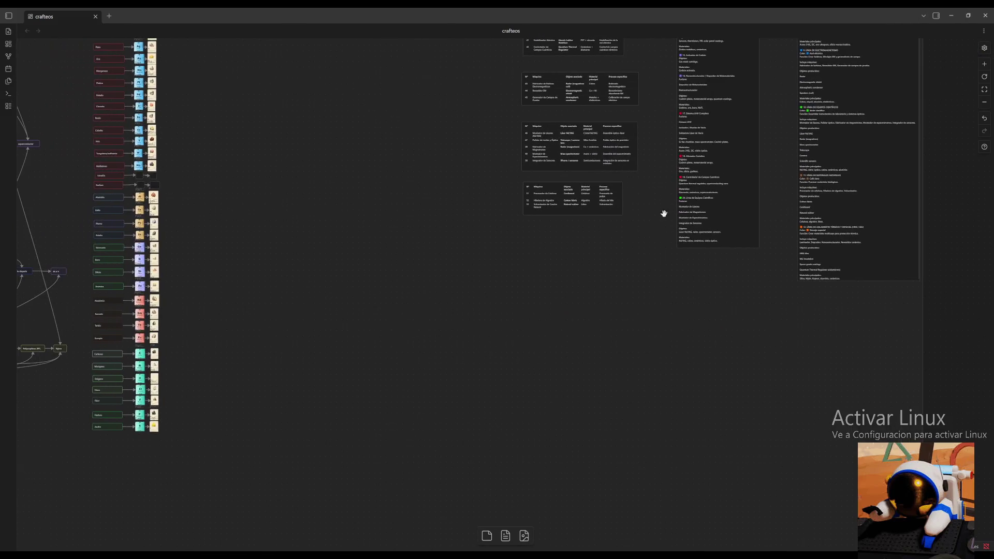
scroll(700, 130, down, 2)
scroll(566, 404, down, 8)
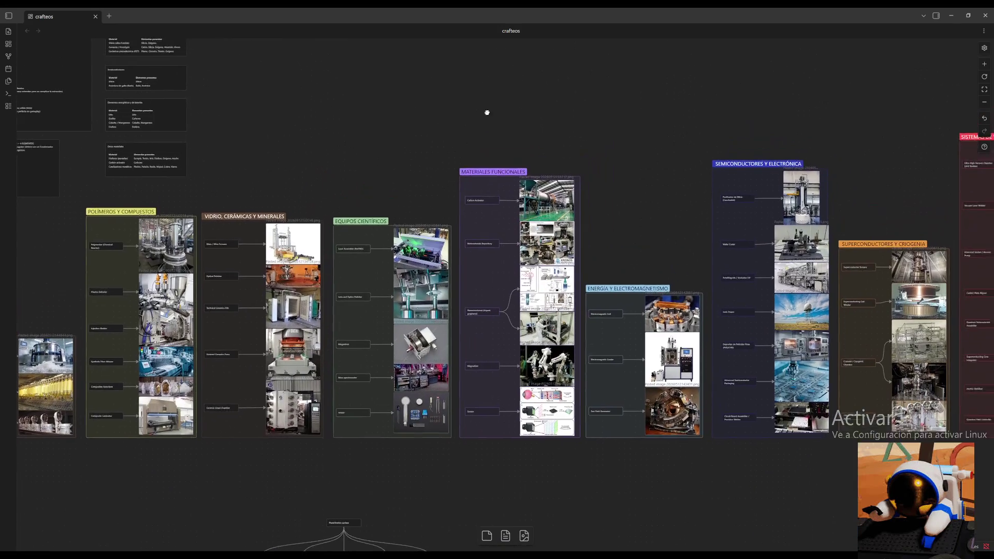
click(984, 101)
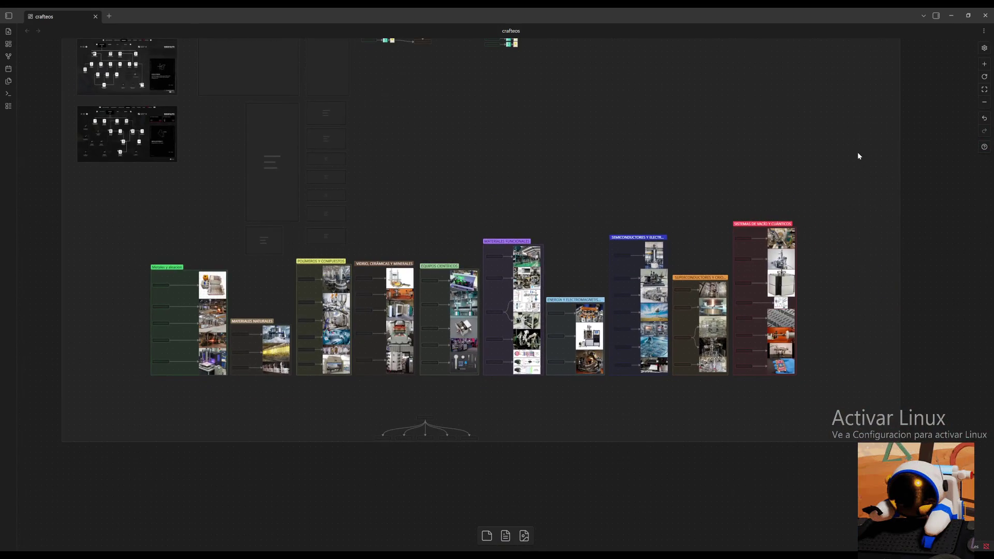
mouse_move(858, 156)
mouse_down()
mouse_move(841, 164)
mouse_move(847, 178)
mouse_up()
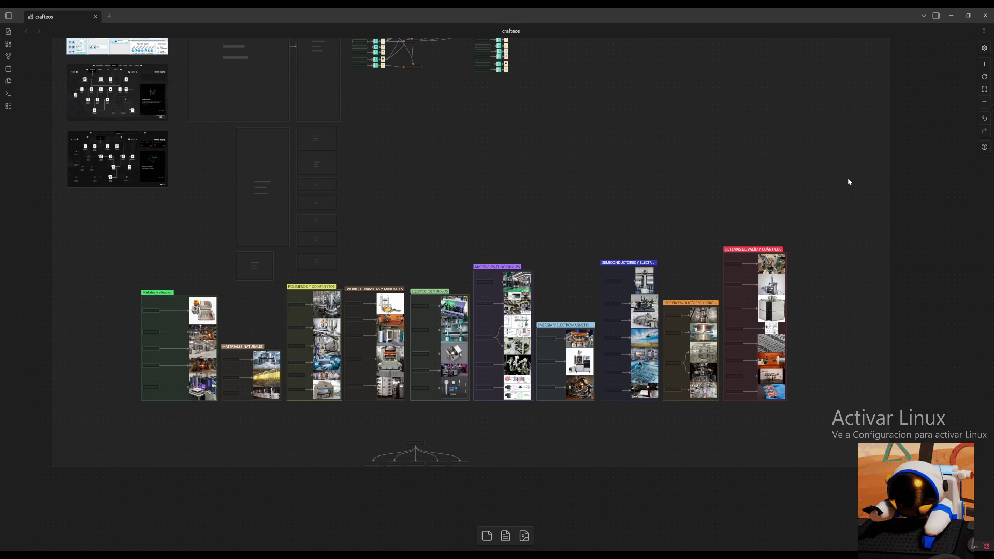
mouse_move(894, 167)
mouse_down()
mouse_move(475, 280)
mouse_move(645, 172)
mouse_up()
scroll(742, 418, up, 3)
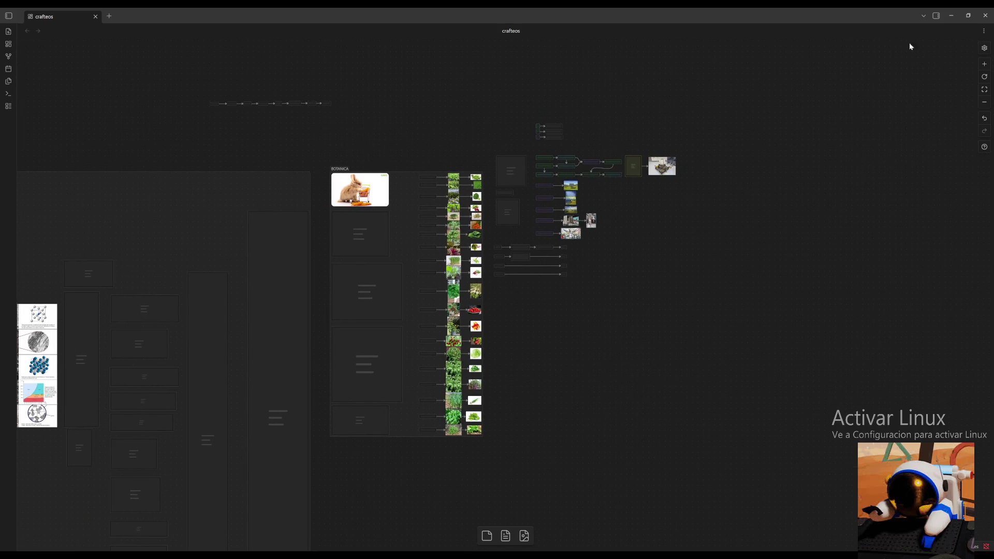
click(985, 66)
scroll(822, 180, right, 3)
drag(663, 369, 601, 356)
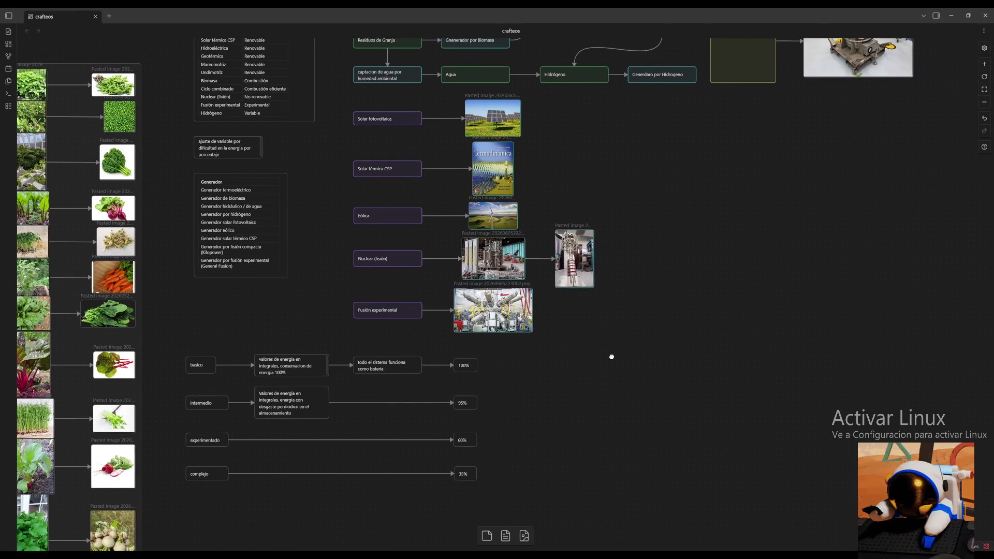
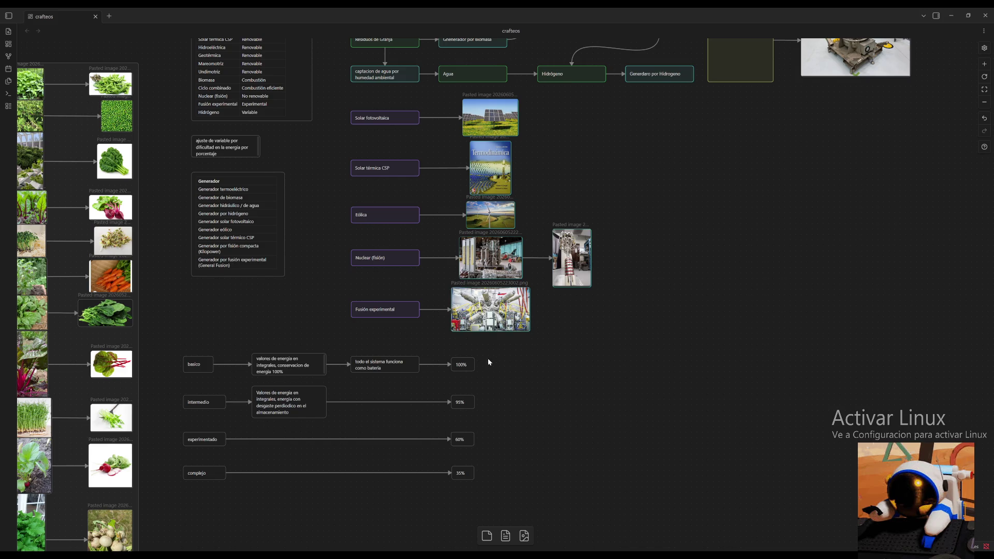
scroll(709, 456, up, 3)
scroll(710, 455, left, 3)
scroll(828, 155, down, 7)
scroll(828, 155, left, 3)
scroll(489, 322, up, 4)
scroll(488, 322, right, 2)
scroll(520, 428, right, 2)
scroll(754, 377, right, 1)
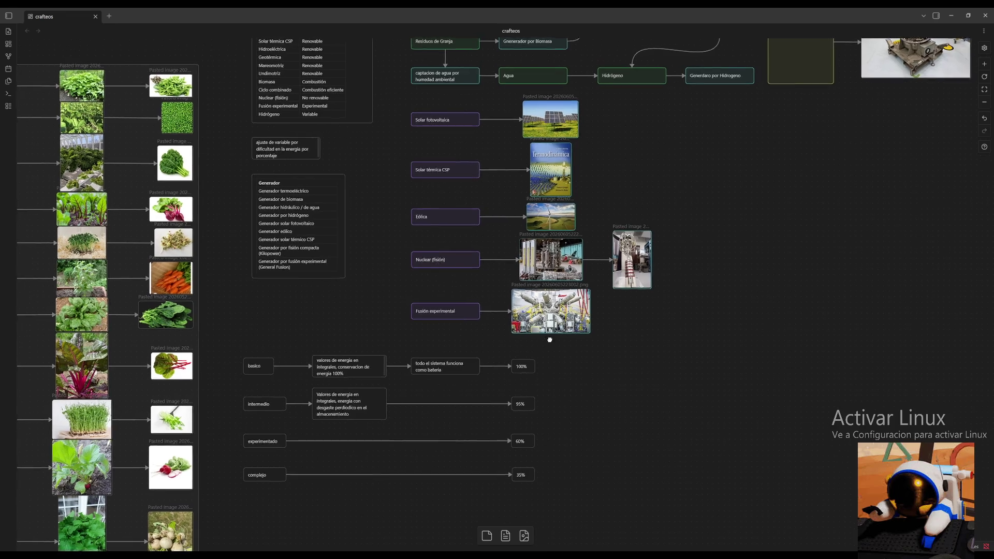
scroll(544, 337, down, 5)
scroll(674, 288, up, 4)
scroll(674, 287, left, 3)
Create a text card stating resources take an integral value when converted to generator energy.
drag(674, 287, 581, 384)
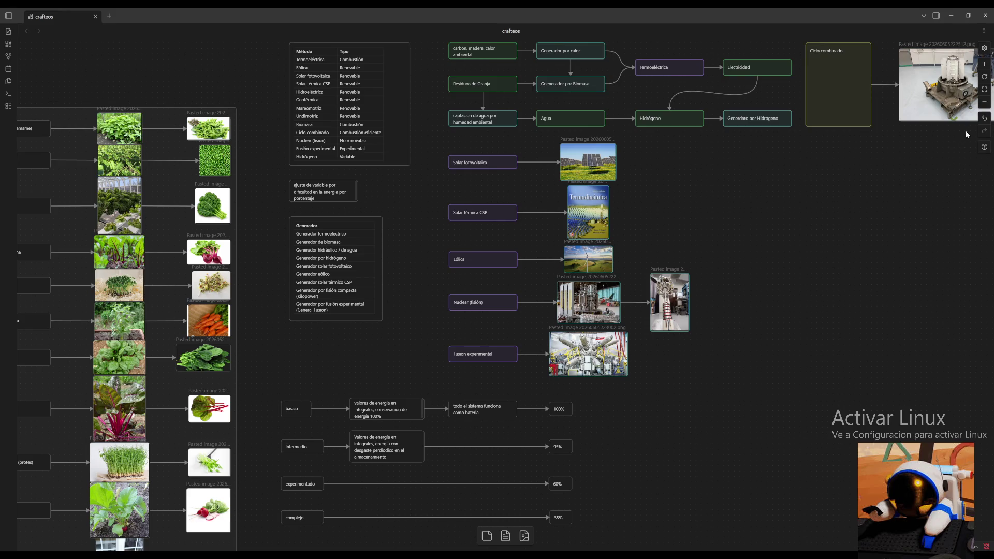
scroll(744, 341, up, 5)
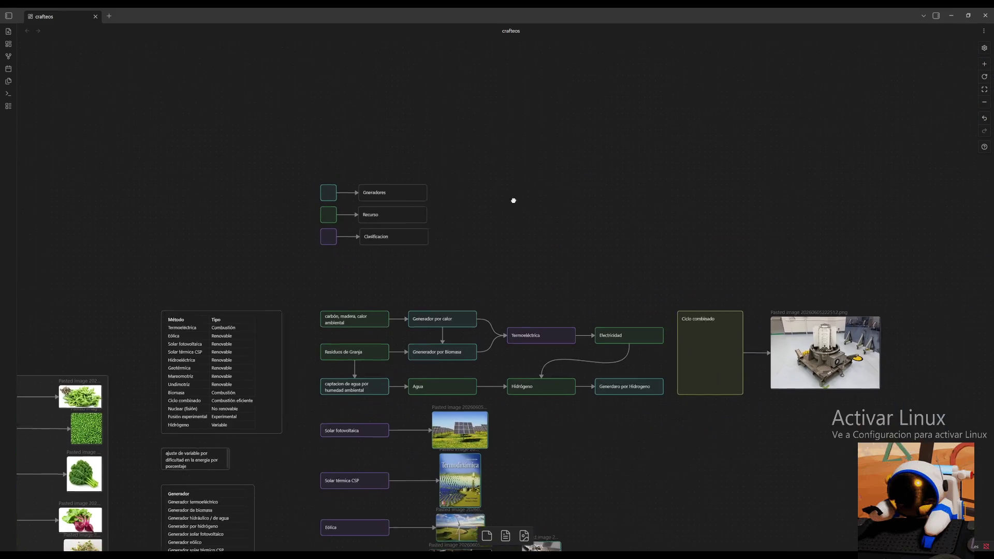
scroll(344, 229, left, 5)
double_click(475, 255)
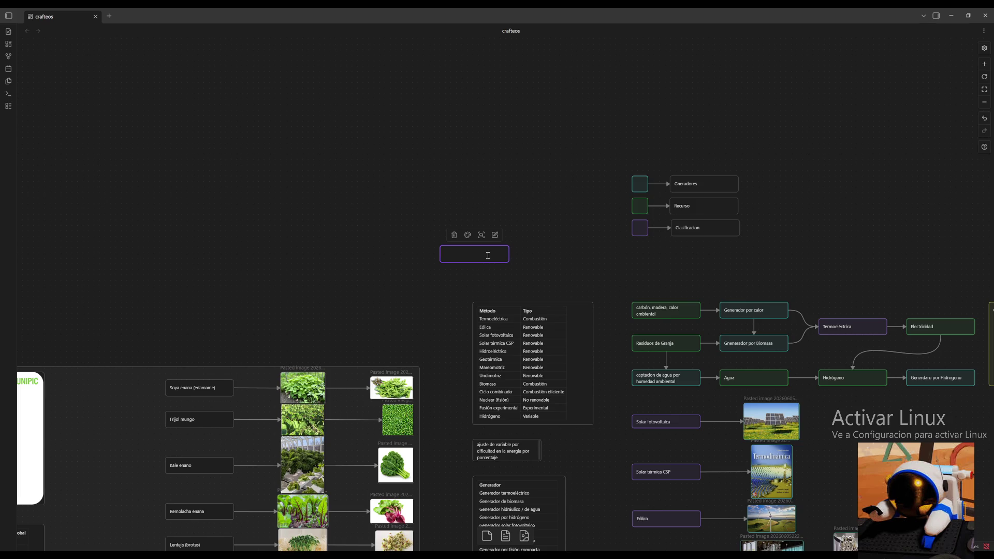
text(leseg)
key(BackSpace)
key(BackSpace)
key(BackSpace)
text(l)
text(s materia)
key(BackSpace)
key(BackSpace)
key(BackSpace)
text(ecursos generan )
text(x valor)
key(Return)
text(egran)
Finish the note saying each process has an integral cost and commit it.
key(BackSpace)
key(BackSpace)
key(BackSpace)
key(BackSpace)
key(BackSpace)
key(BackSpace)
text(valen)
text(omvertirse en)
key(BackSpace)
key(BackSpace)
key(BackSpace)
key(BackSpace)
key(BackSpace)
key(BackSpace)
key(BackSpace)
key(BackSpace)
key(BackSpace)
text(convertirse)
text( en energía en el generador, cada proceso u)
text(tiliza un va)
text(lor)
key(BackSpace)
key(BackSpace)
key(BackSpace)
text(sto)
key(BackSpace)
key(BackSpace)
key(BackSpace)
key(BackSpace)
text(costo)
text( tambien en inte)
text(gral)
click(518, 270)
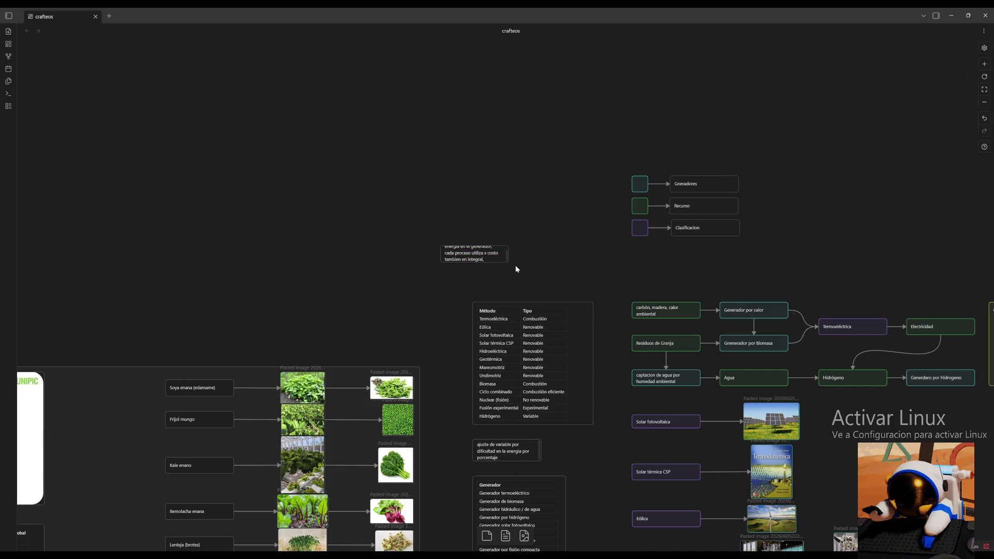
Enlarge the resources note to show all its text and move it above the method table.
drag(511, 266, 533, 285)
click(565, 281)
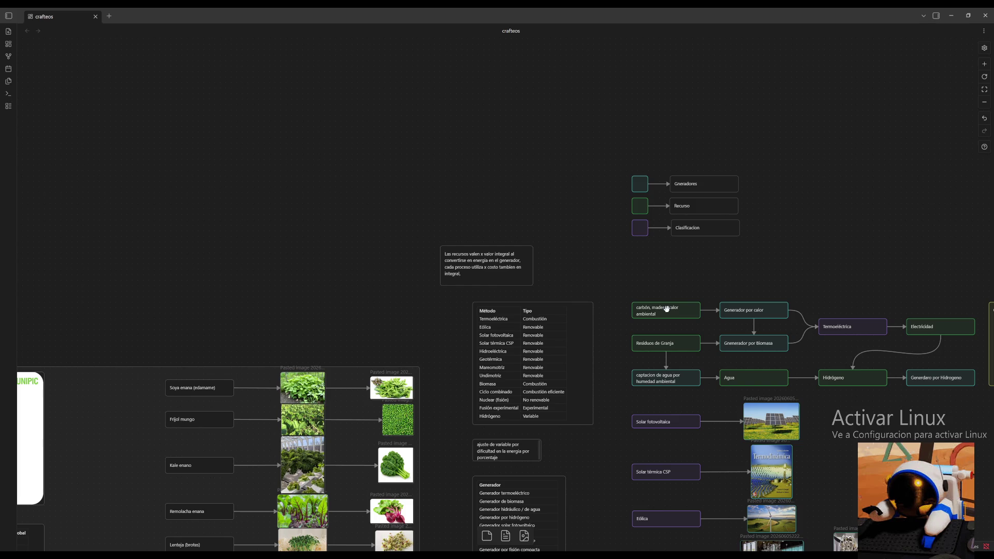
drag(468, 273, 500, 281)
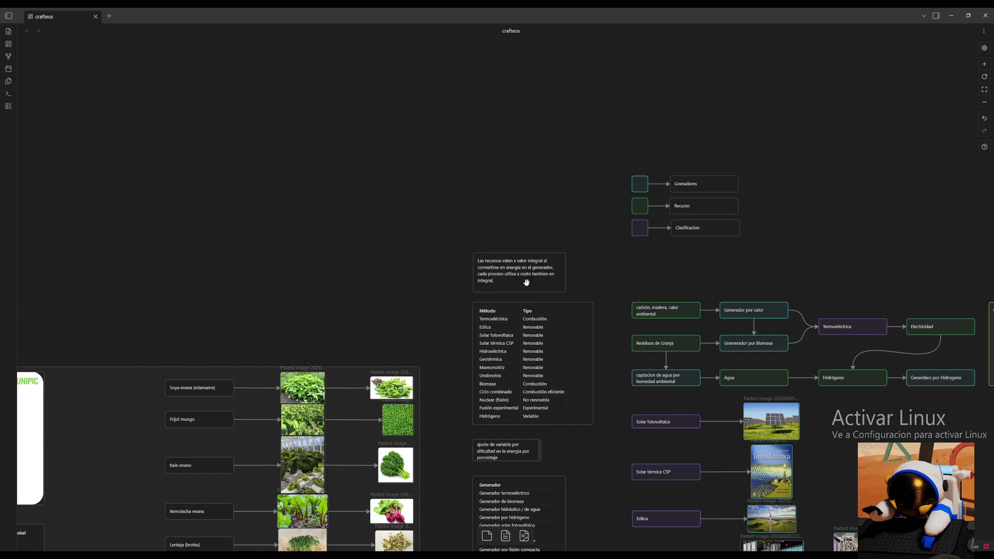
Add 'carbon = 1' and 'costo de refinar hierro' cards above the resources note.
double_click(476, 187)
text(carbon = 1)
mouse_move(487, 186)
mouse_down()
mouse_move(518, 203)
mouse_move(506, 204)
mouse_up()
click(489, 217)
double_click(474, 219)
text(inar hierro)
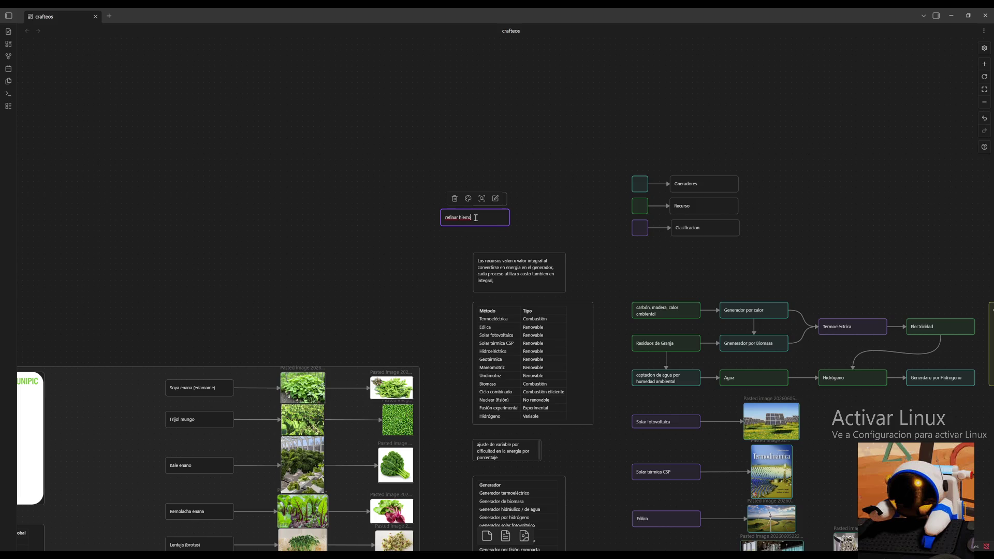
text(costo de)
Align the refining-cost card under 'carbon = 1' and move both cards upward.
click(552, 198)
drag(482, 217, 513, 223)
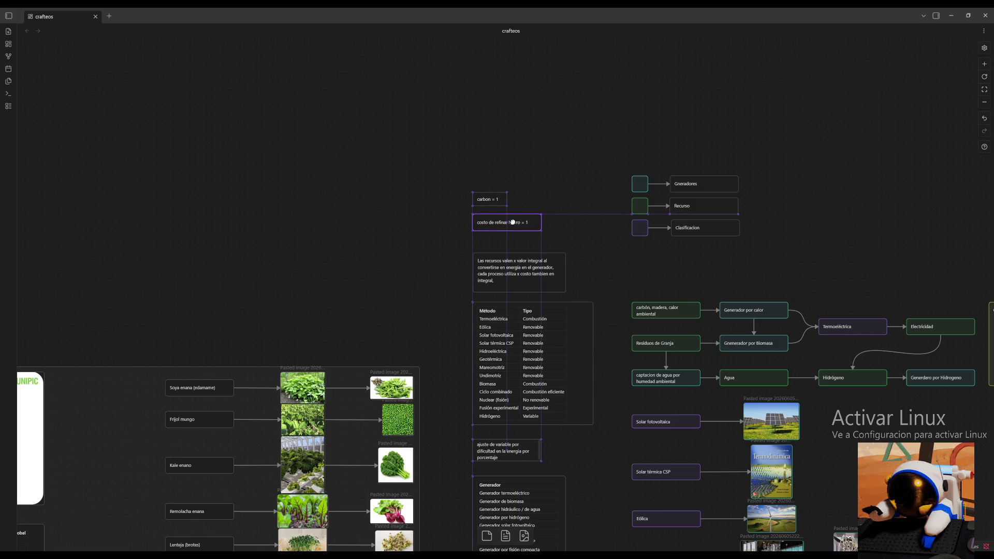
click(556, 182)
drag(549, 183, 469, 238)
drag(512, 213, 517, 152)
click(570, 216)
Shift the four difficulty-level rows further down the canvas.
mouse_move(612, 348)
mouse_down()
mouse_move(439, 8)
mouse_move(462, 40)
mouse_move(494, 56)
mouse_up()
drag(671, 310, 334, 497)
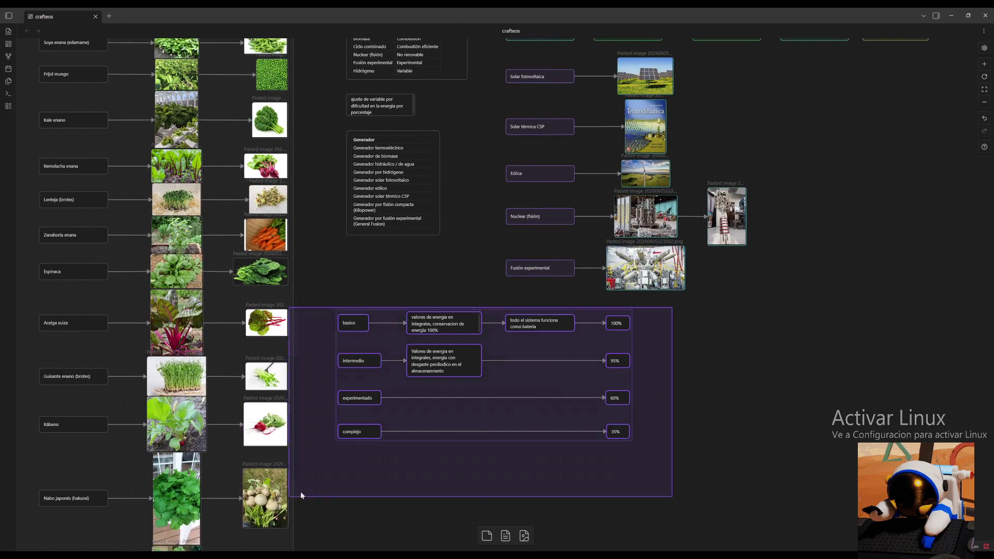
click(692, 322)
drag(692, 323, 339, 475)
mouse_move(515, 399)
mouse_down()
mouse_move(520, 470)
mouse_move(515, 461)
mouse_move(530, 465)
mouse_up()
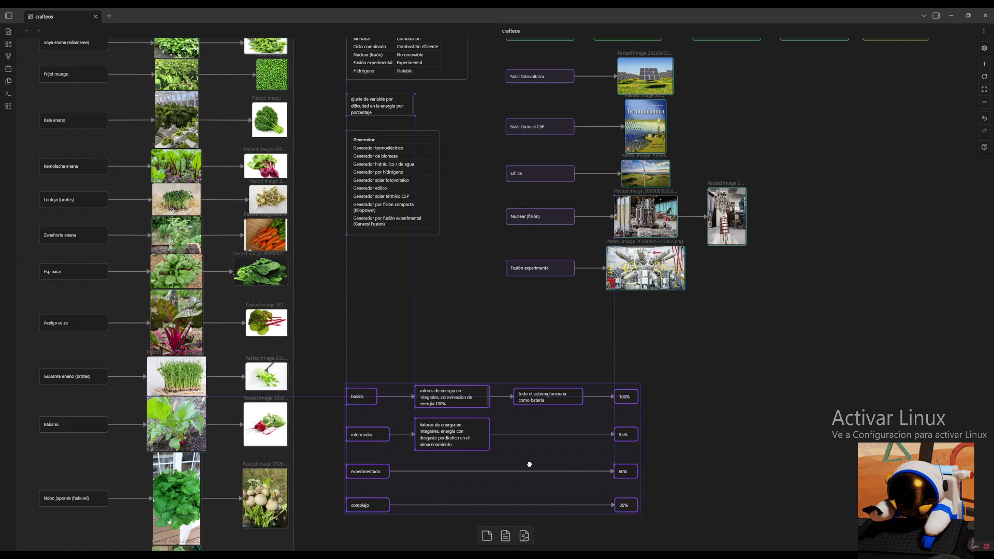
click(709, 408)
scroll(557, 316, down, 2)
Add a card reading 'cada nivel en especifico retirara en integrales los valores de unidad en la energia' and widen it.
double_click(433, 287)
text(enerar una grafica)
key(BackSpace)
key(BackSpace)
key(BackSpace)
key(BackSpace)
key(BackSpace)
key(BackSpace)
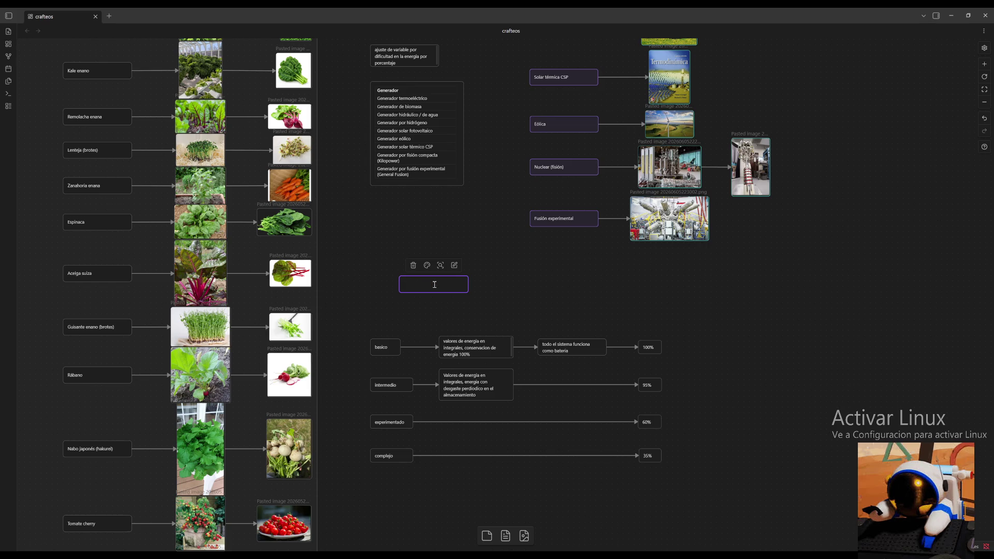
text(gene)
key(BackSpace)
key(BackSpace)
key(BackSpace)
text(cada nivel en especifico retir)
text(ara)
text( en)
text( integrales los)
text(ors de u)
text(nidad en la energia)
mouse_move(468, 292)
mouse_down()
mouse_move(519, 309)
mouse_move(547, 294)
mouse_move(454, 310)
mouse_up()
Group the four difficulty-level nodes and title the group 'Dificultad'.
click(630, 314)
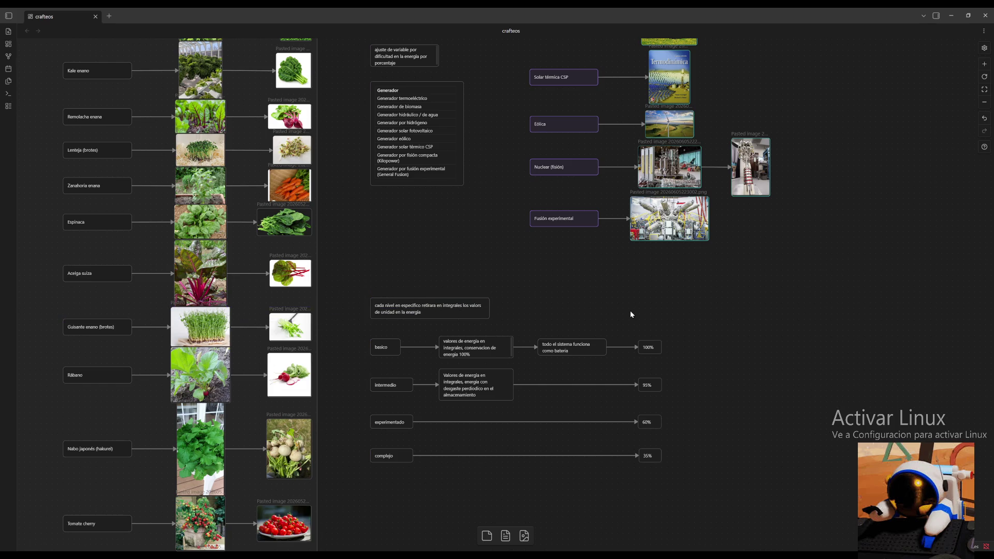
drag(693, 324, 349, 484)
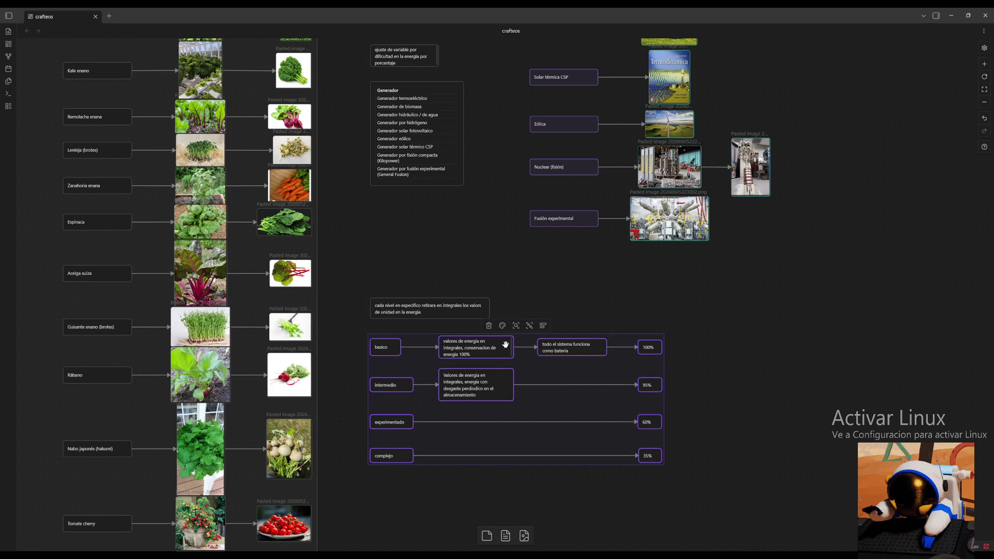
click(529, 326)
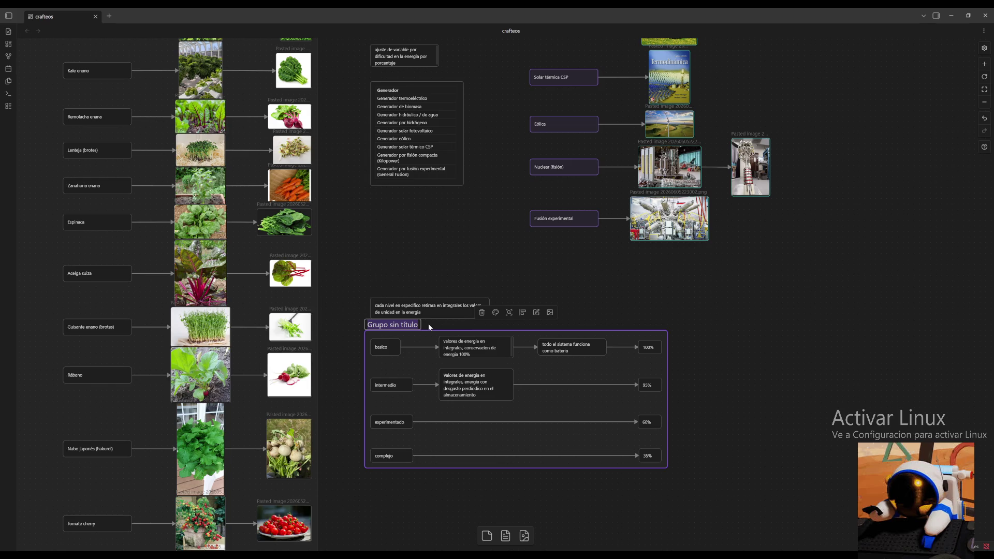
key(BackSpace)
text(Niveles)
key(BackSpace)
key(BackSpace)
key(BackSpace)
key(BackSpace)
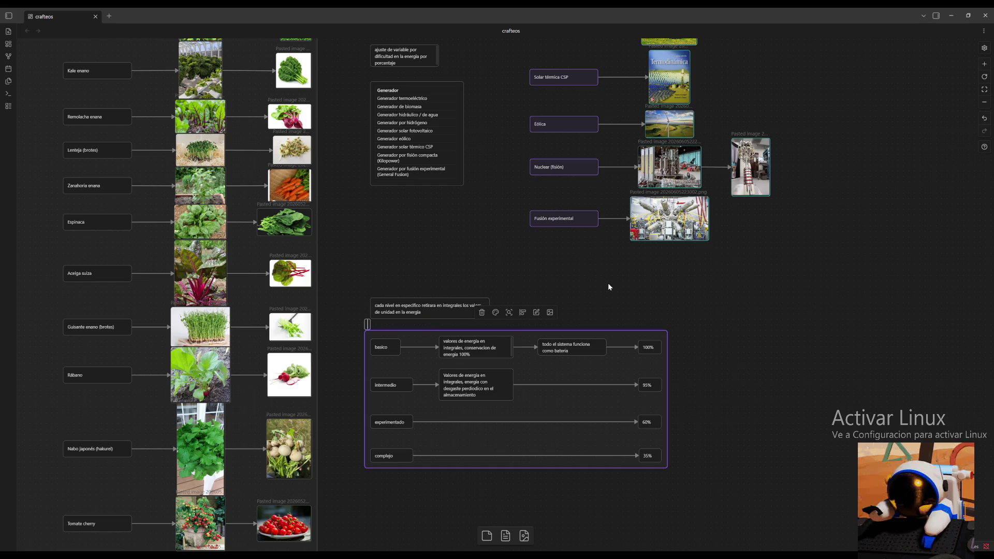
text(Dificultad)
click(608, 283)
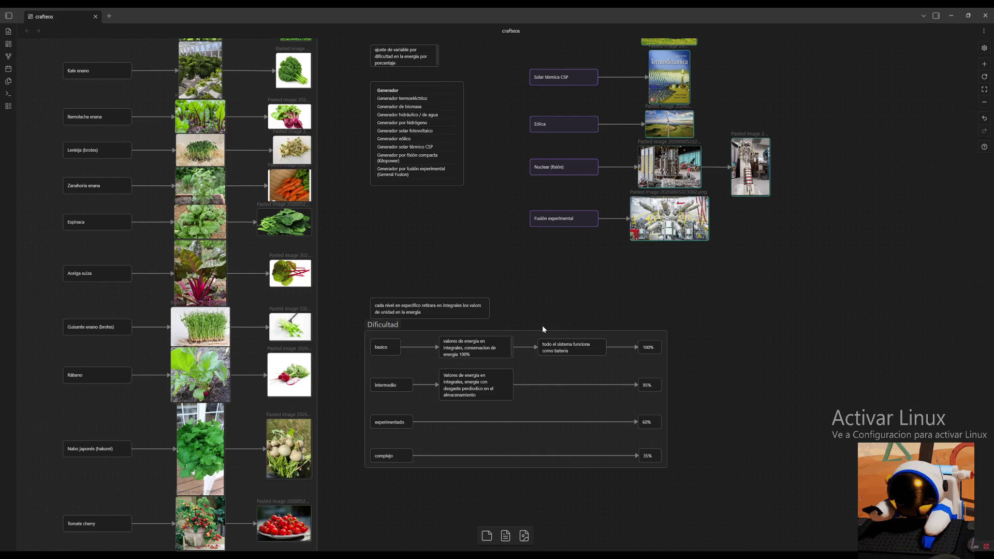
Nudge the level note into alignment above the Dificultad group.
mouse_move(464, 307)
mouse_down()
mouse_move(472, 309)
mouse_move(461, 301)
mouse_up()
click(626, 300)
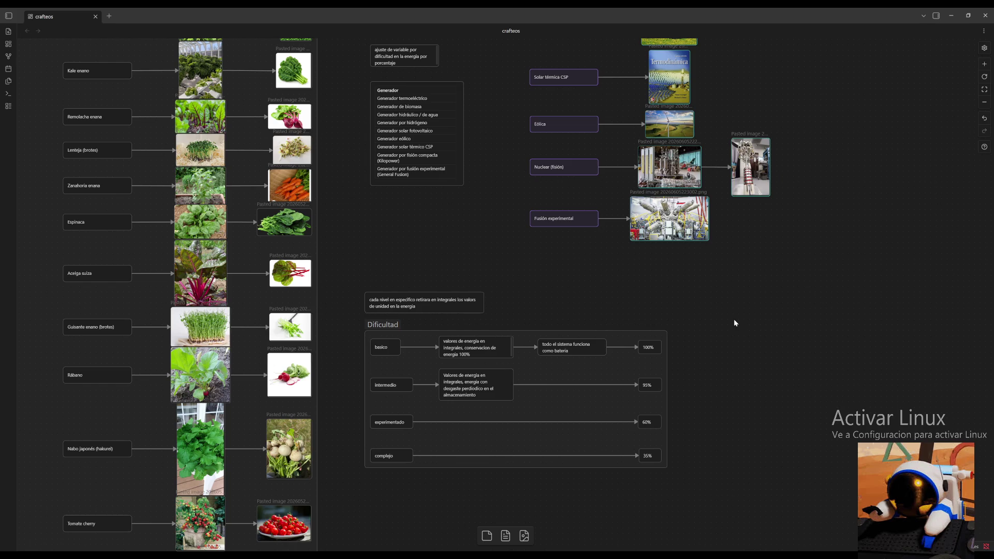
scroll(776, 358, up, 2)
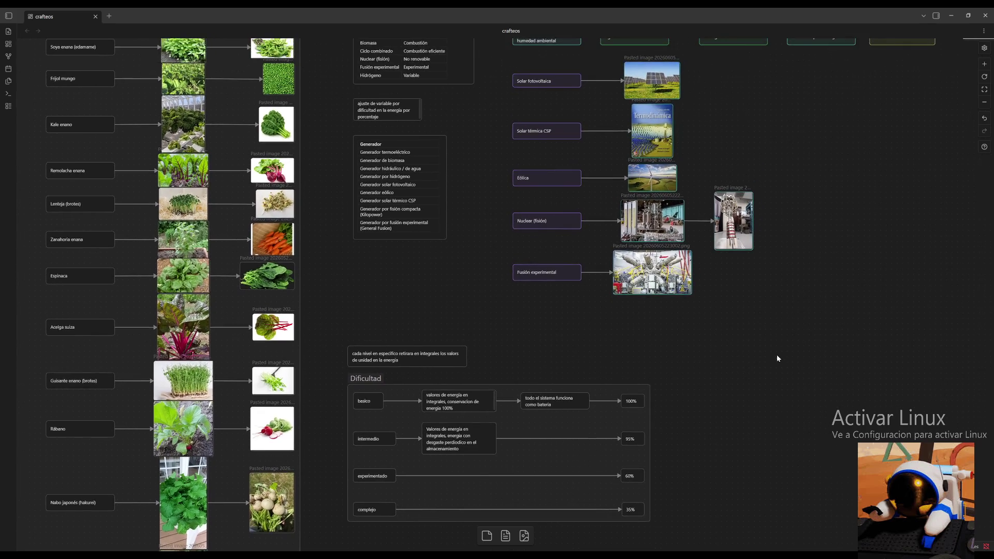
scroll(825, 205, up, 3)
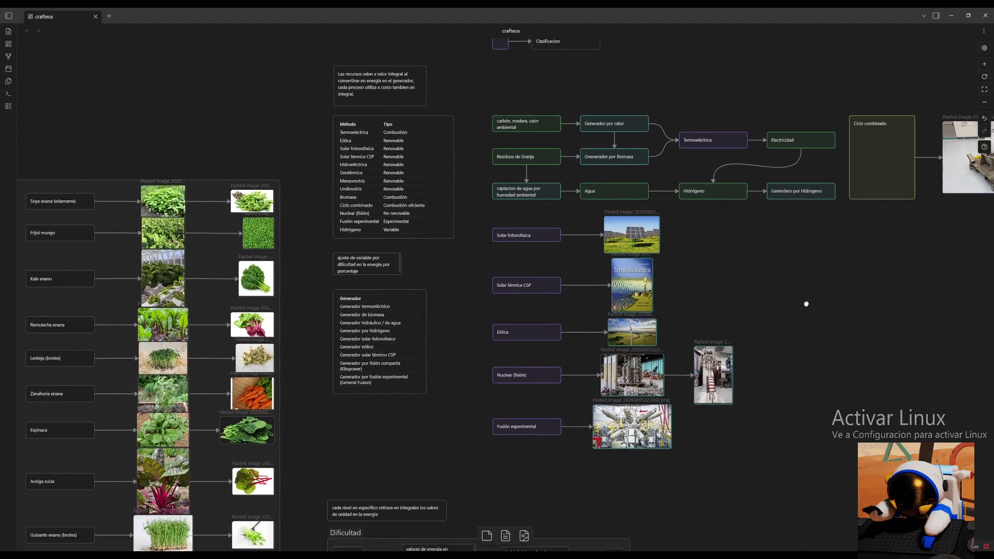
scroll(815, 383, up, 1)
scroll(815, 383, up, 2)
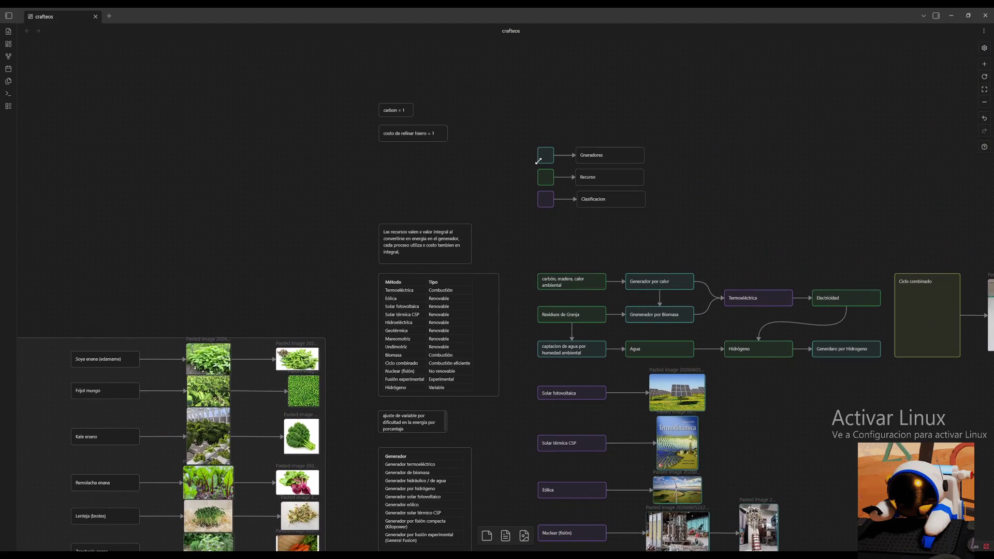
Move both cost cards down and place the integral-value note directly above them.
drag(450, 110, 376, 145)
drag(432, 127, 424, 187)
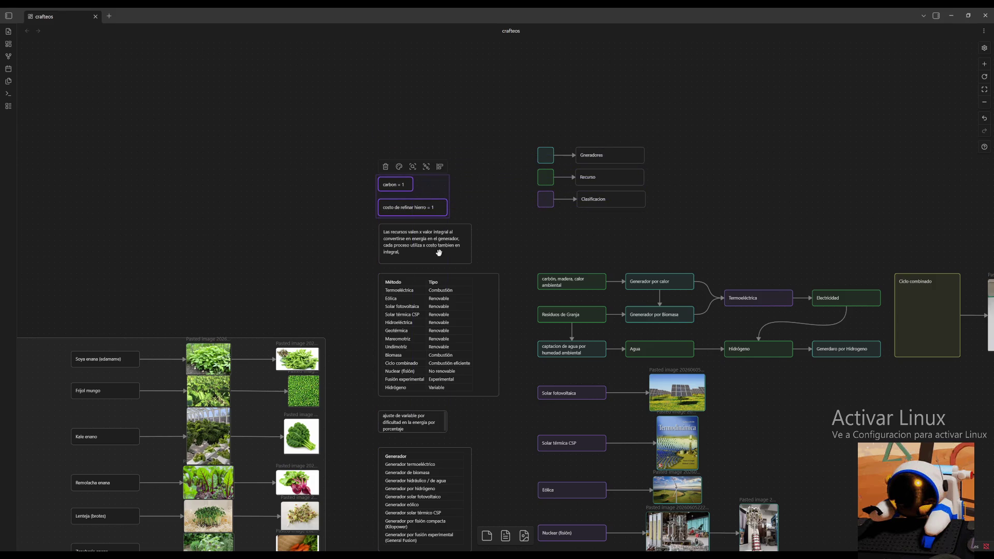
drag(438, 250, 439, 150)
mouse_move(496, 113)
mouse_down()
mouse_move(398, 220)
mouse_move(437, 189)
mouse_up()
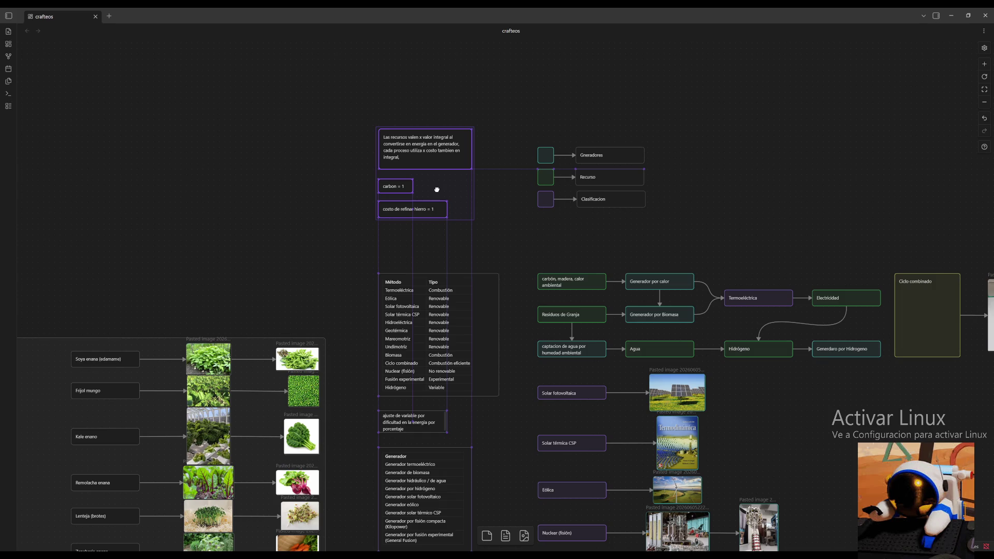
click(492, 211)
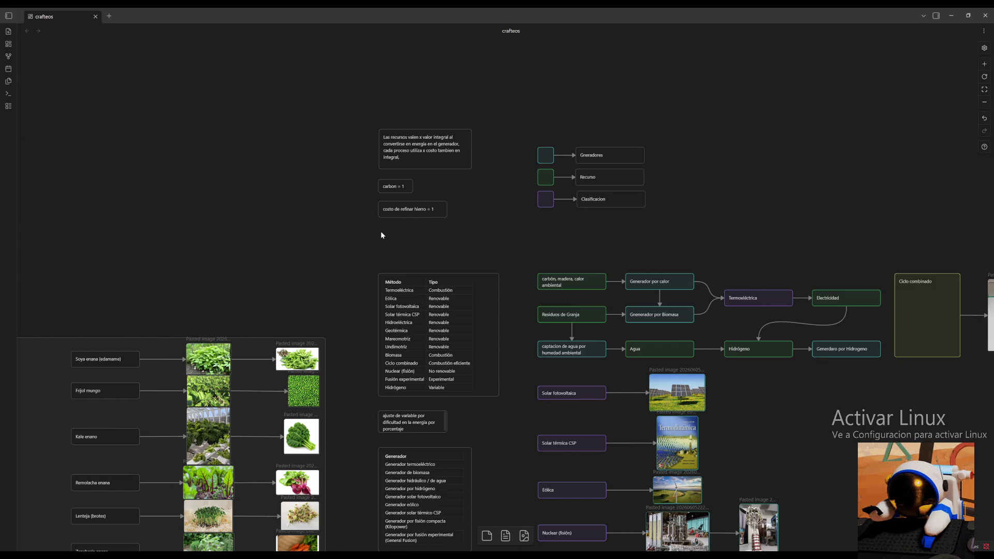
Create a note below the iron-cost card: total system energy is one integral reduced by difficulty.
double_click(381, 233)
text(a energia total del sistema de )
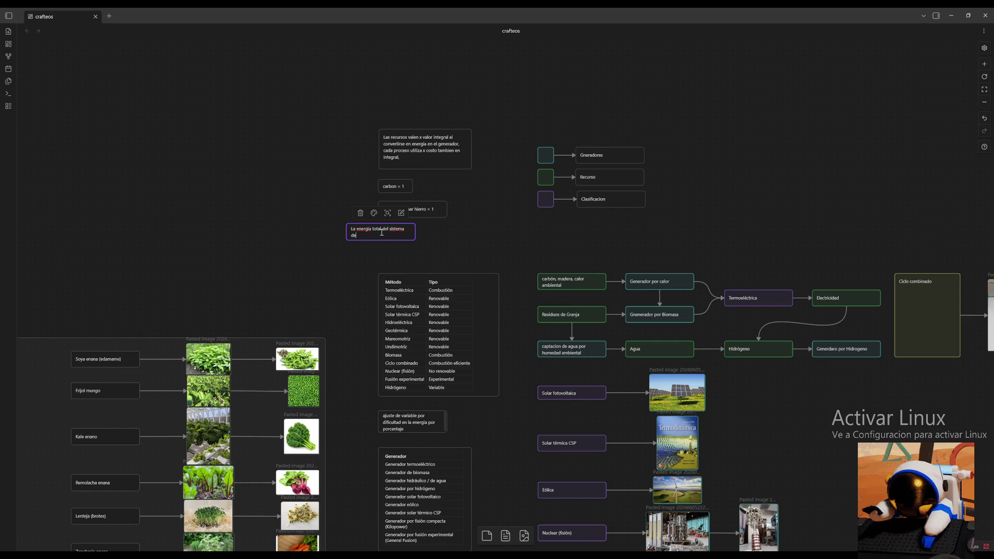
text(guarda en una In)
text(teg)
key(Return)
text(general)
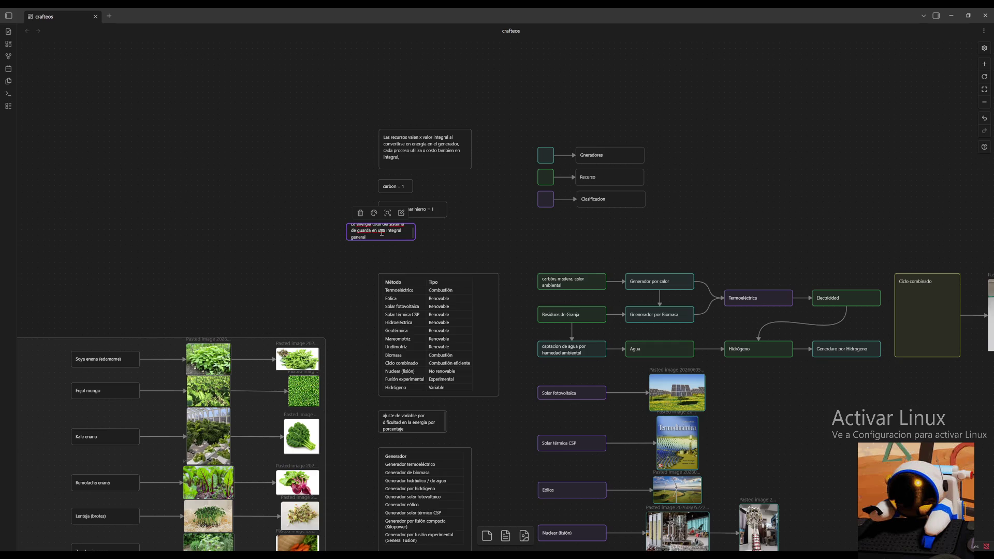
text(, dependiendo de la dificul)
text(valores)
text( de integrales para si)
text(mular la )
text(co)
key(BackSpace)
key(BackSpace)
text(consevacion)
text( de energia como dinamica realist)
click(468, 235)
Resize the energy note so its text fits in five lines.
click(399, 238)
double_click(398, 238)
text(implificada)
mouse_move(418, 239)
mouse_down()
mouse_move(441, 268)
mouse_move(462, 253)
mouse_move(453, 247)
mouse_up()
click(505, 259)
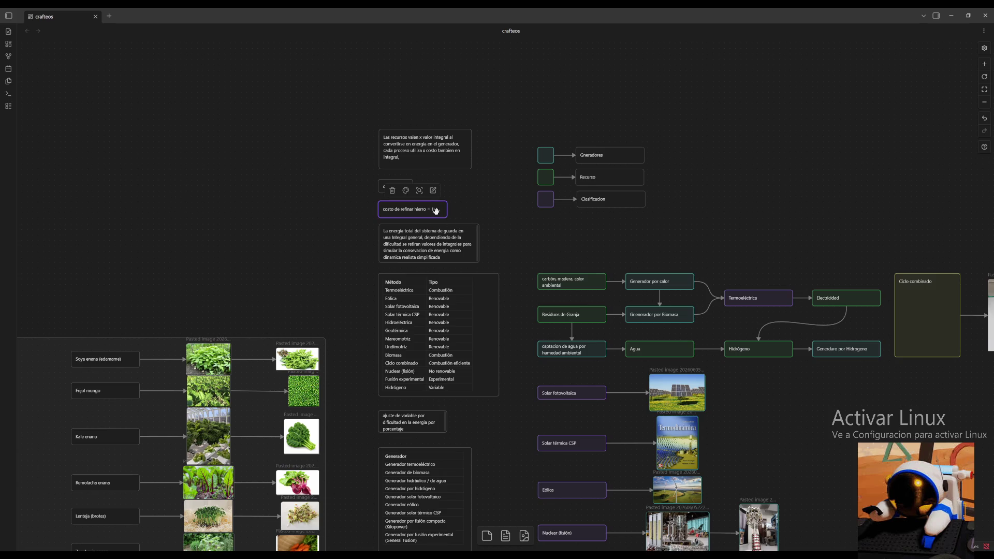
click(475, 251)
drag(478, 262, 477, 266)
click(515, 251)
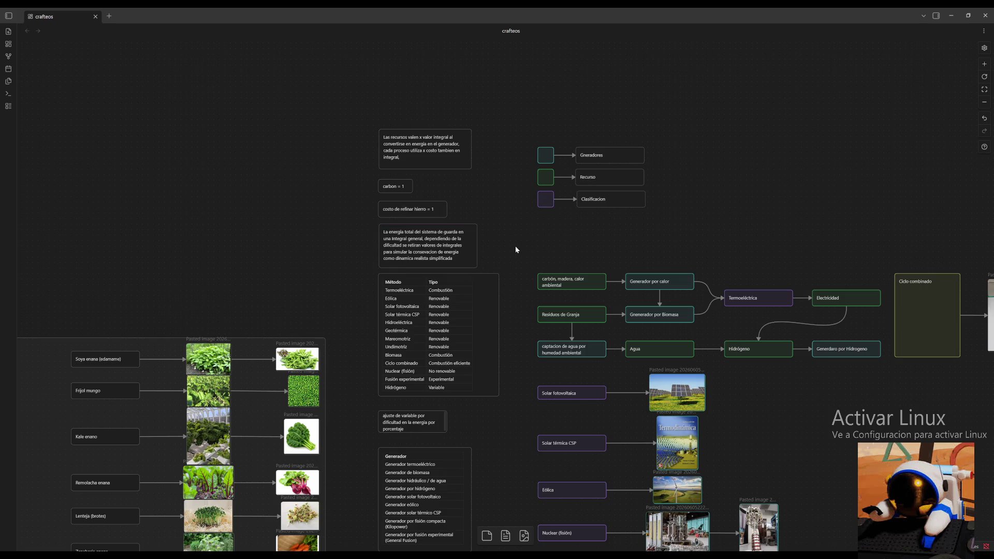
Align the four stacked note cards above the method table.
mouse_move(507, 101)
mouse_down()
mouse_move(384, 270)
mouse_move(407, 256)
mouse_up()
click(529, 262)
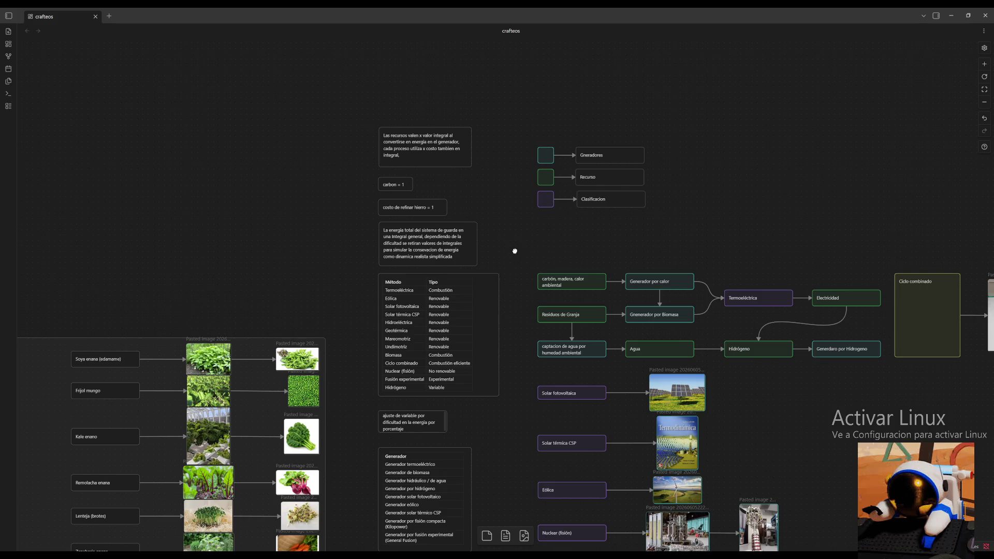
drag(515, 251, 452, 76)
scroll(429, 265, down, 5)
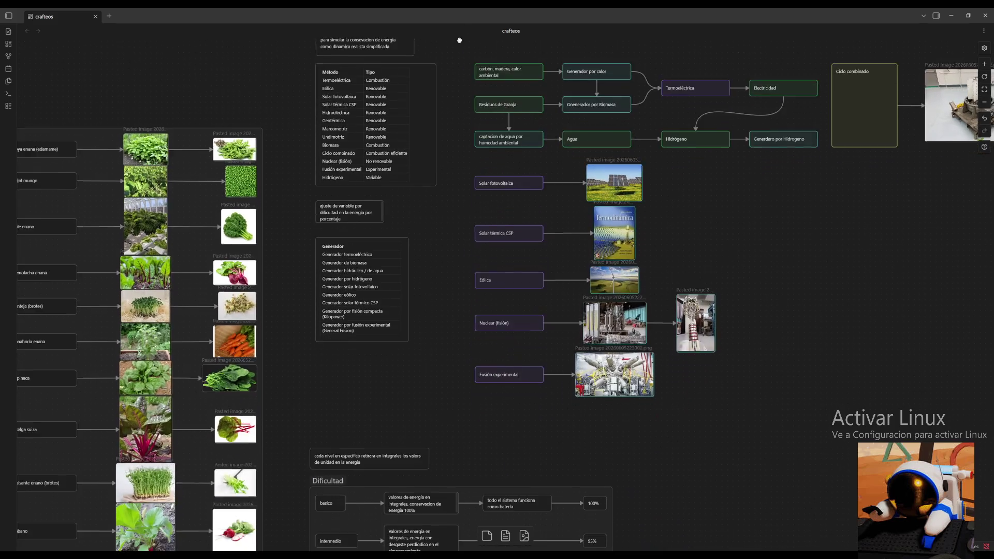
Replace the intermediate level's 95% with '5- por cada 100' in the Dificultad group.
drag(628, 215, 534, 207)
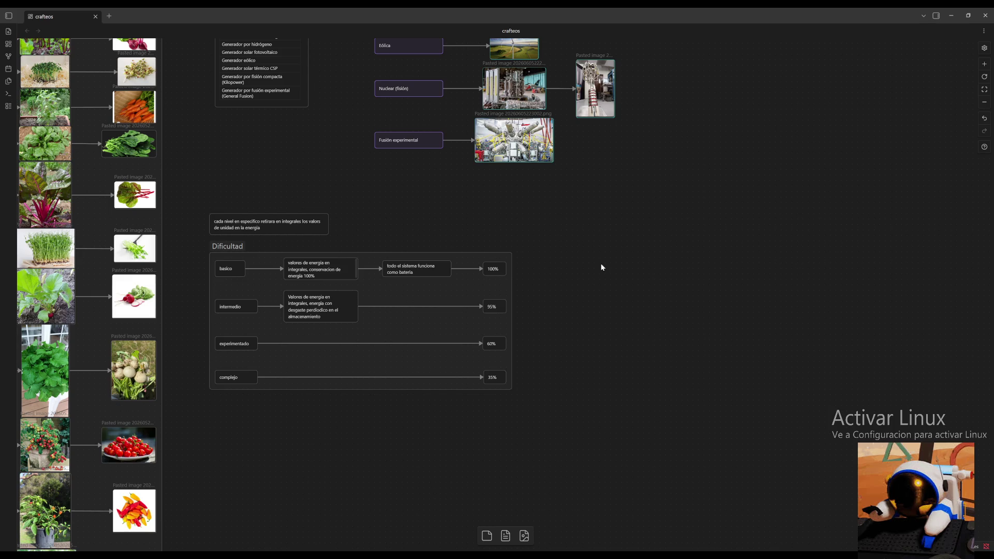
click(500, 306)
double_click(505, 319)
click(528, 296)
click(495, 307)
click(496, 306)
key(BackSpace)
key(BackSpace)
key(BackSpace)
text(5)
Widen the intermediate value card, the 60% card and the 35% card.
drag(506, 313, 510, 313)
drag(518, 316, 547, 321)
click(561, 319)
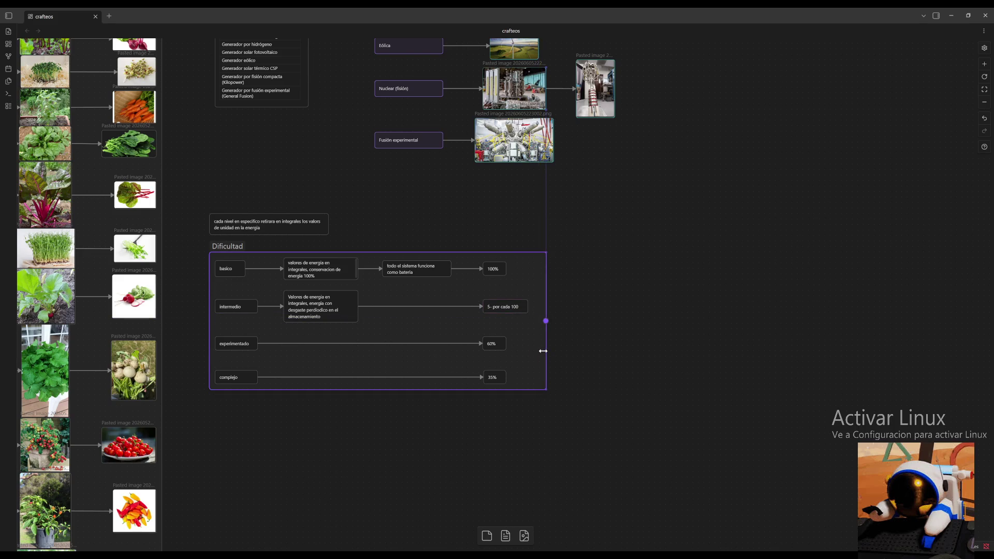
drag(504, 347, 528, 347)
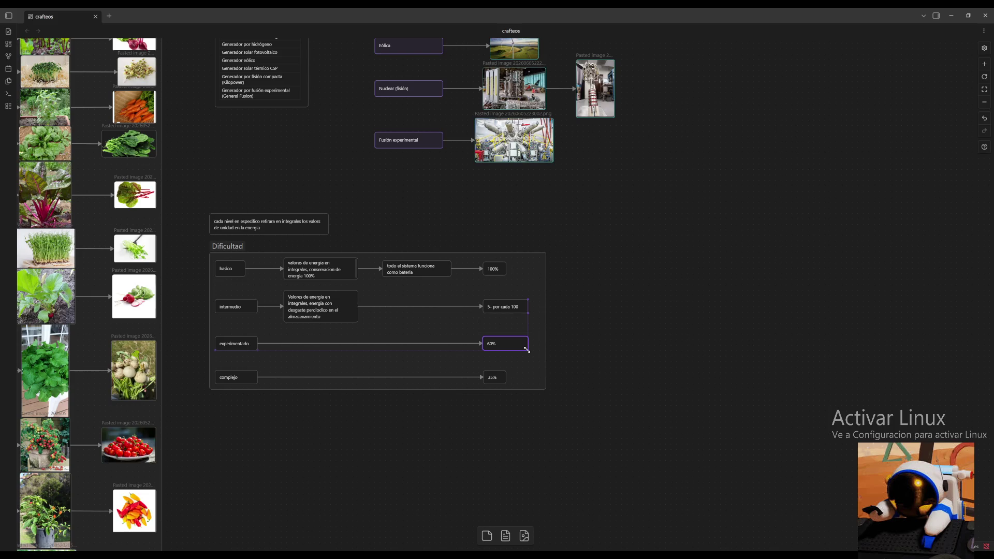
drag(504, 379, 528, 379)
click(569, 352)
Pan back to the top note cards and select the 'carbon = 1' card.
mouse_move(179, 282)
mouse_down()
mouse_move(355, 358)
mouse_move(479, 504)
mouse_up()
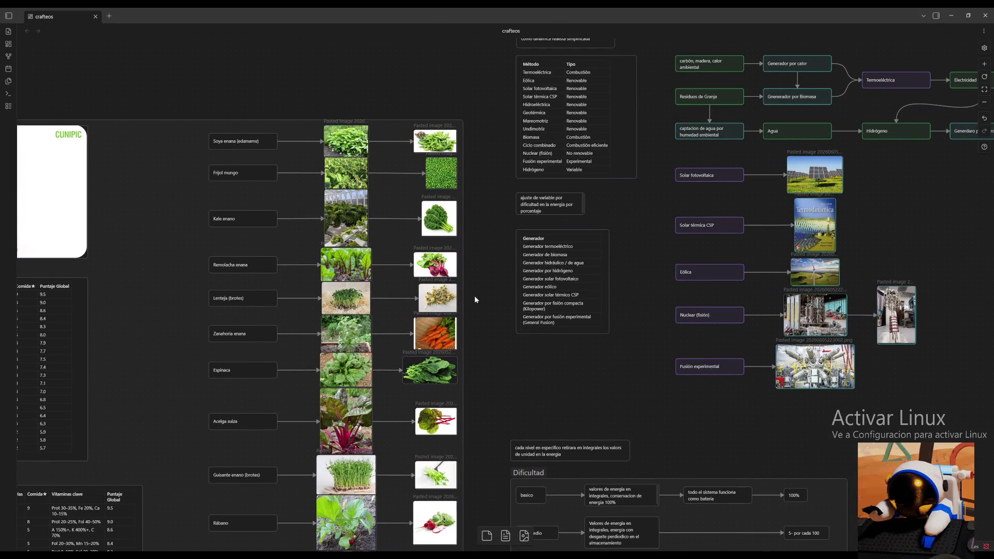
mouse_move(487, 289)
mouse_down()
mouse_move(444, 405)
mouse_move(390, 422)
mouse_up()
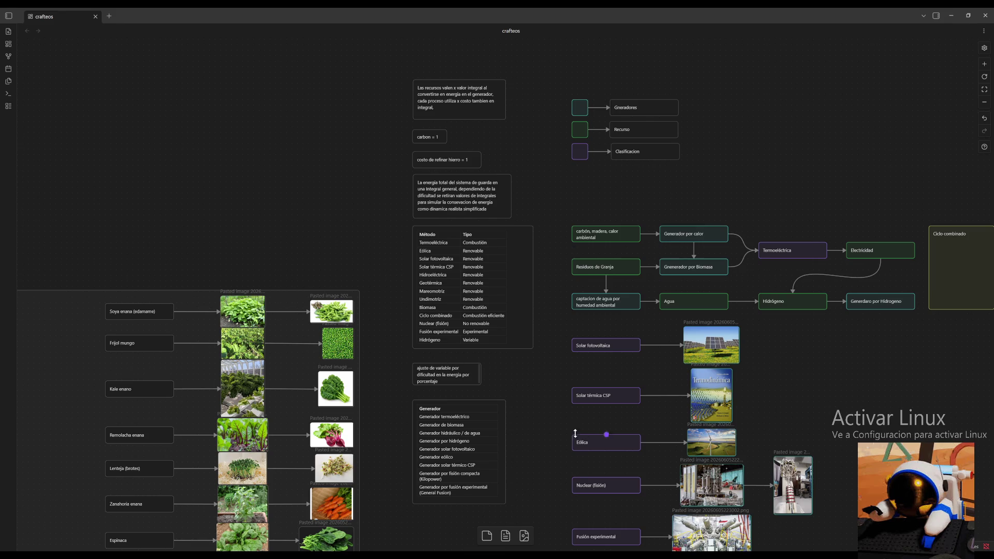
scroll(477, 129, down, 5)
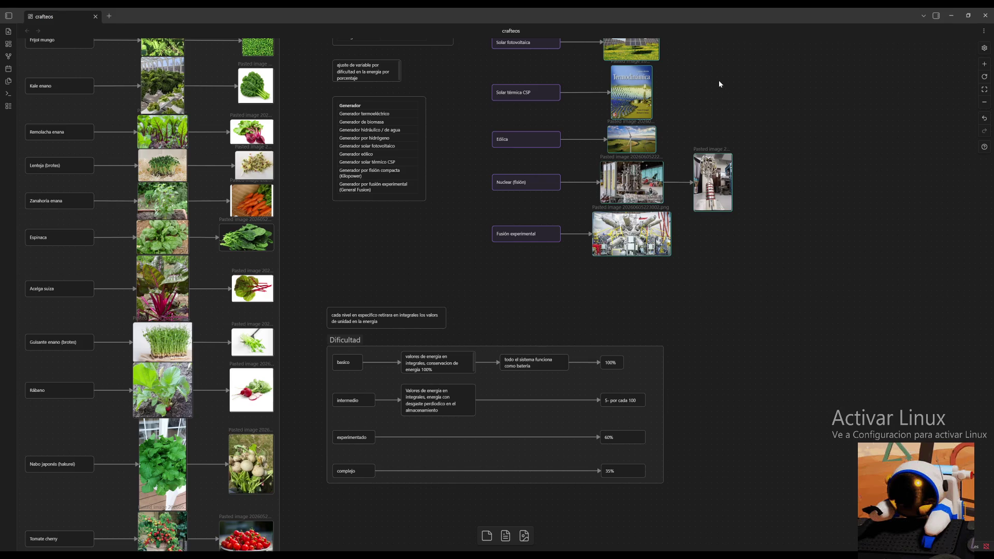
scroll(719, 81, up, 2)
scroll(513, 226, up, 5)
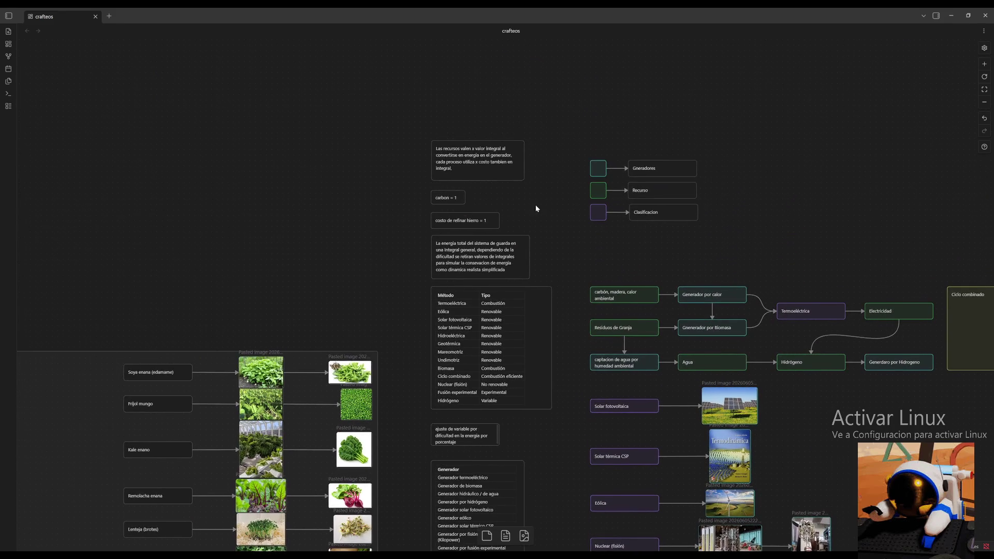
click(448, 210)
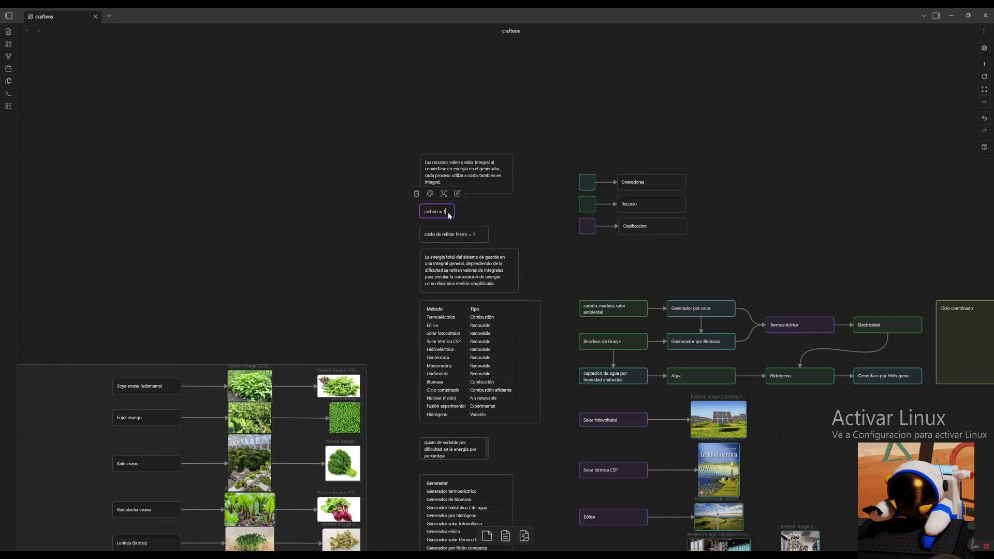
text(0)
Change the iron refining cost to 10 to match 'carbon = 10'.
click(480, 235)
double_click(479, 235)
click(479, 235)
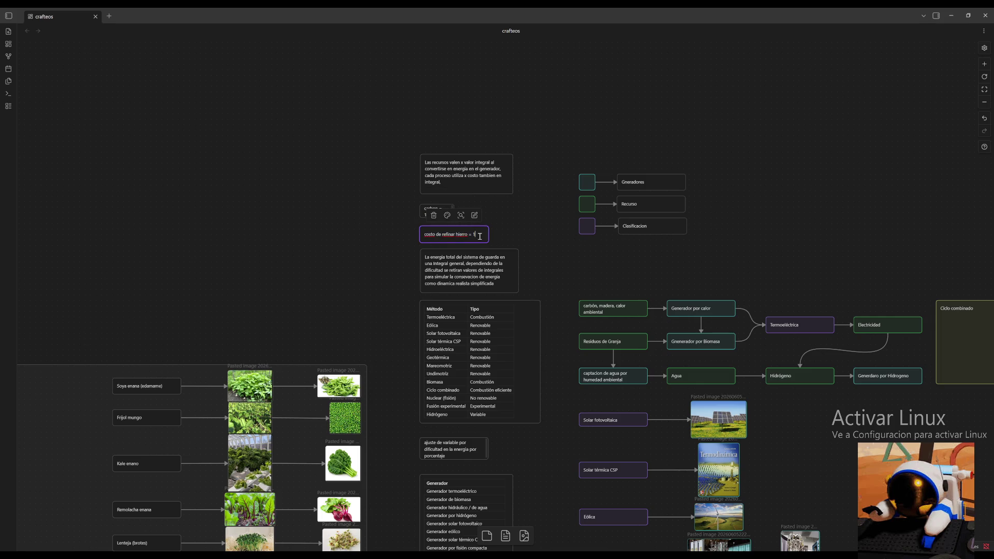
text(0)
click(517, 238)
click(452, 217)
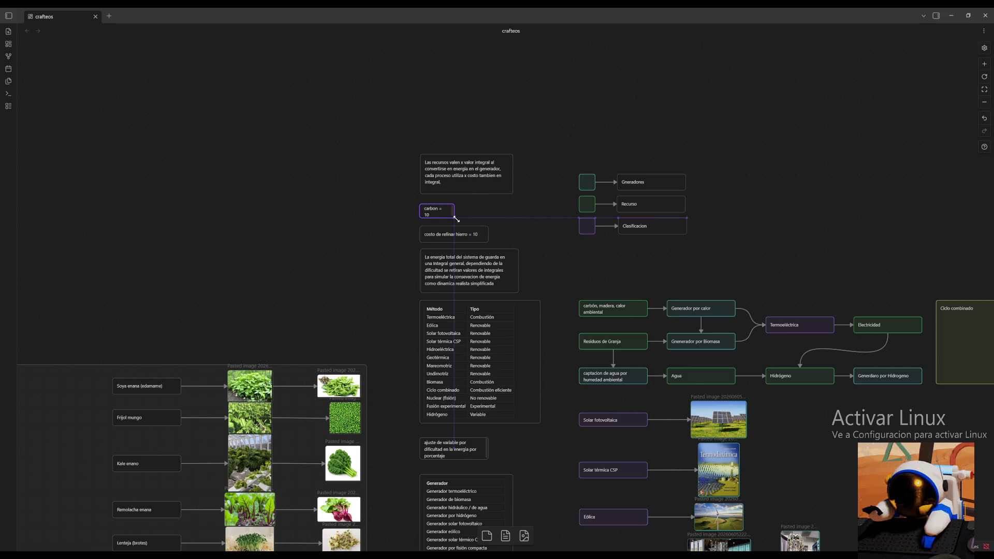
click(566, 295)
scroll(492, 105, down, 3)
scroll(708, 410, down, 2)
scroll(708, 410, down, 3)
Edit the intermediate card from '5- por cada 100' to read '1- por cada 90'.
click(580, 307)
double_click(580, 307)
key(BackSpace)
text(1- por cada 100)
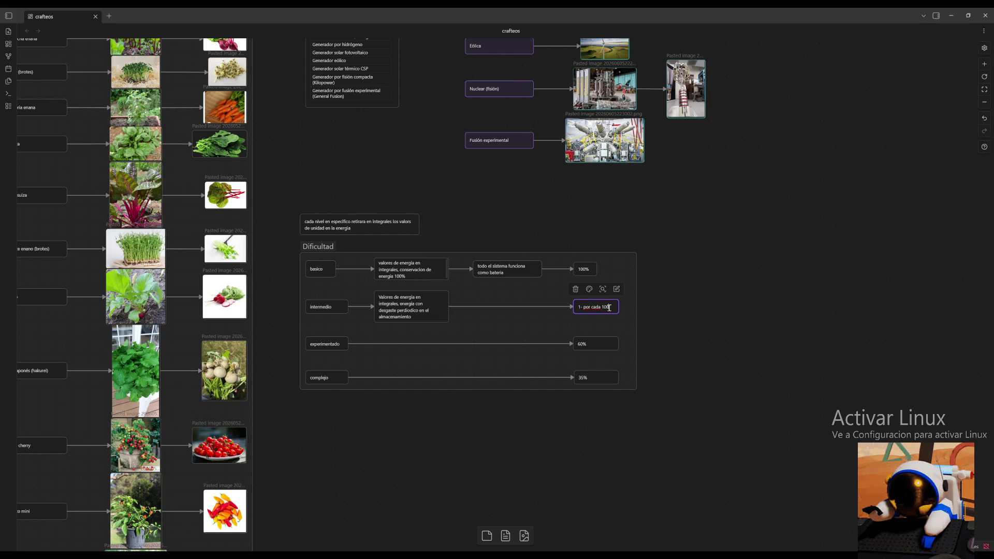
key(BackSpace)
key(BackSpace)
key(BackSpace)
text(90)
click(703, 308)
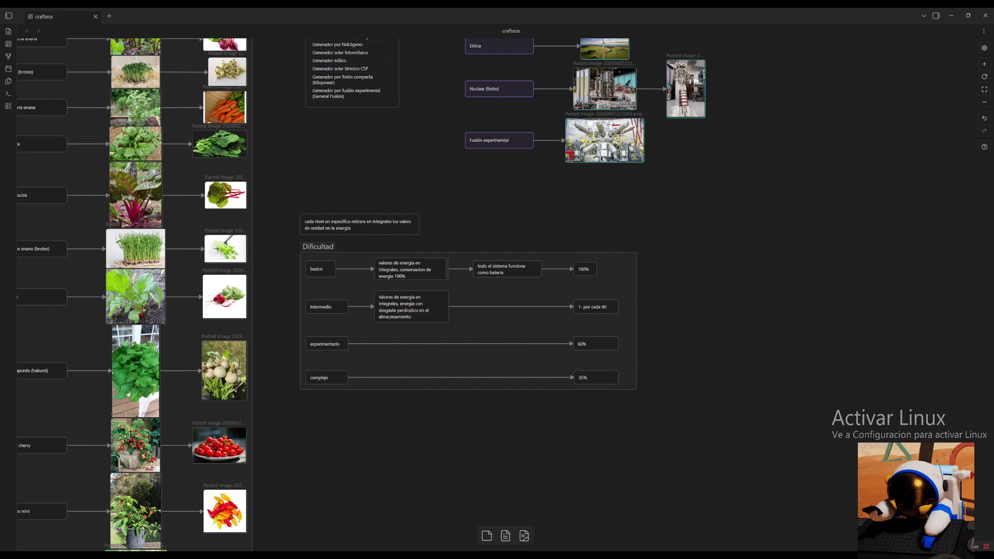
drag(659, 374, 599, 395)
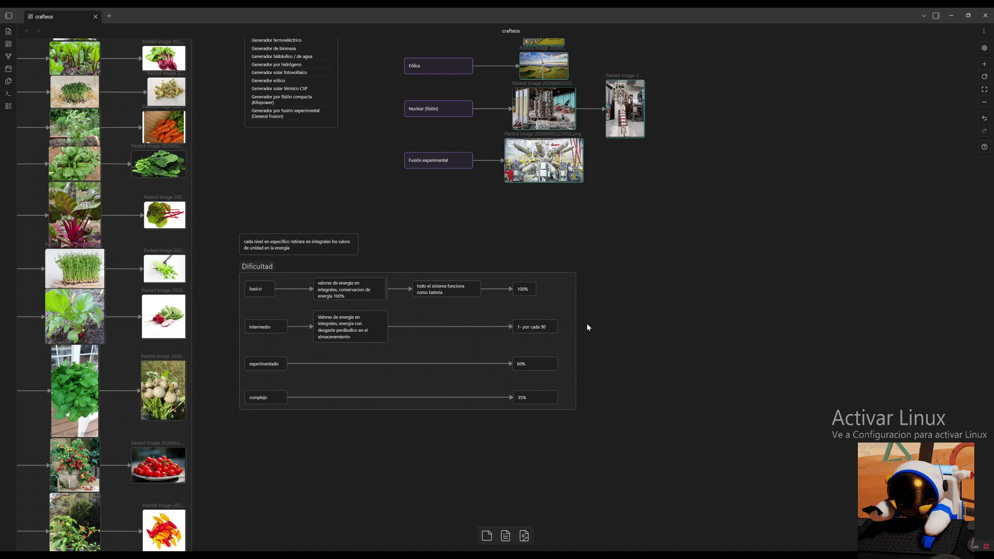
Replace the intermediate '1- por cada 90' card text with '90% 9/10'.
double_click(546, 326)
double_click(546, 325)
key(BackSpace)
key(BackSpace)
key(BackSpace)
key(BackSpace)
key(BackSpace)
key(BackSpace)
key(BackSpace)
text(10)
key(BackSpace)
key(BackSpace)
key(BackSpace)
key(BackSpace)
key(BackSpace)
text(0)
Set the experienced card to '60% 6/10' and the complex card to '40% 4/10'.
double_click(546, 363)
click(571, 400)
double_click(532, 397)
text(40)
click(543, 398)
click(633, 373)
drag(348, 195, 813, 166)
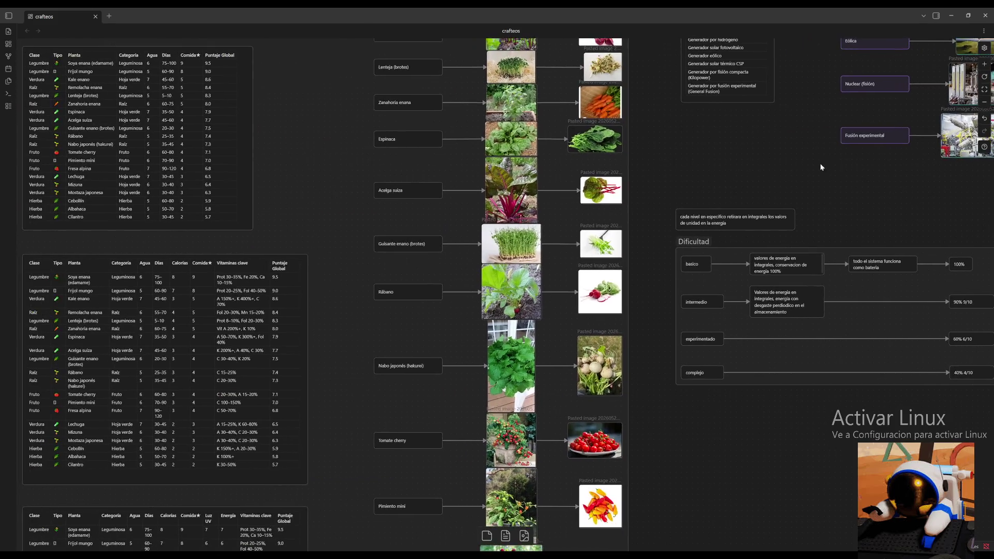
Pan across the canvas to the element crafting graph and zoom in on it.
click(984, 102)
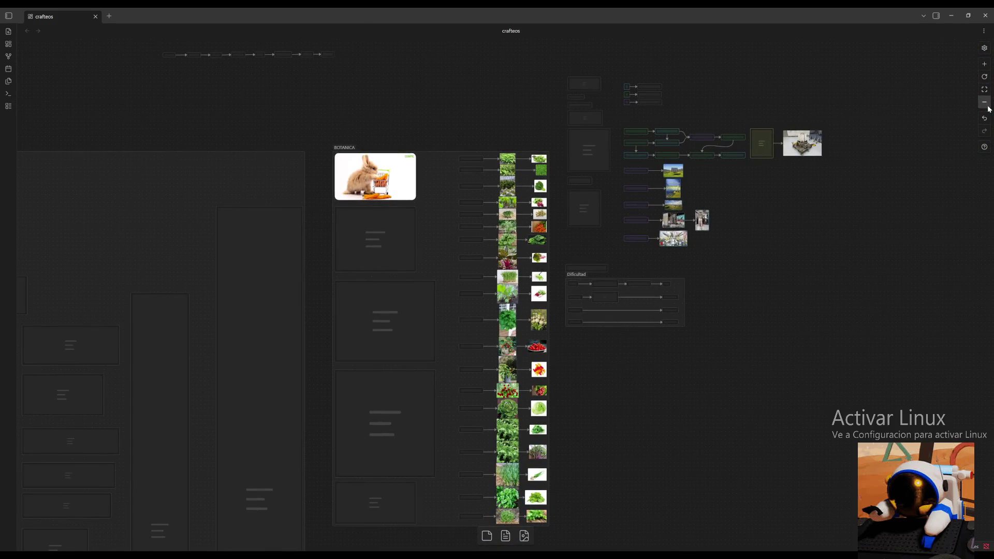
drag(560, 425, 857, 85)
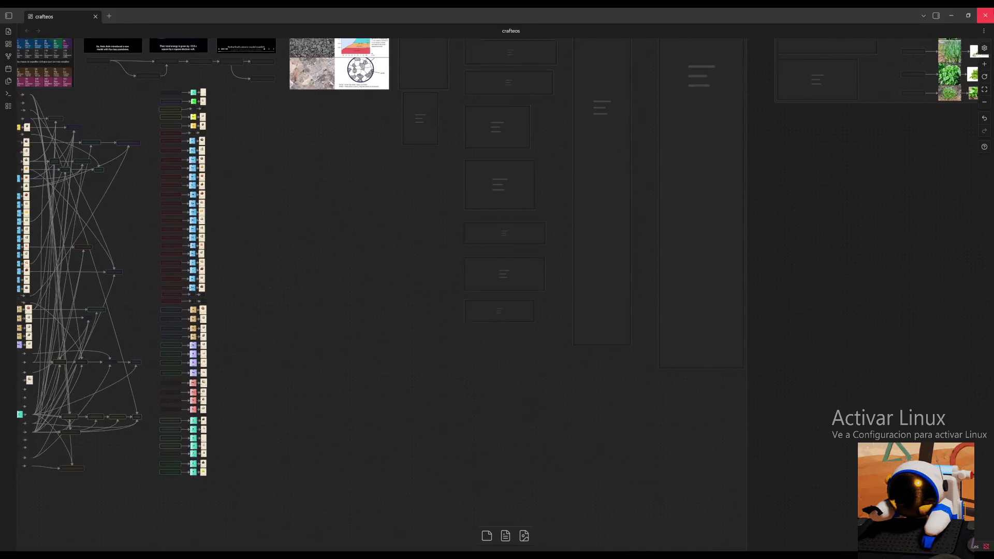
mouse_move(388, 300)
mouse_down()
mouse_move(662, 176)
mouse_move(670, 96)
mouse_up()
mouse_move(619, 127)
mouse_down()
mouse_move(601, 31)
mouse_move(693, 66)
mouse_move(805, 89)
mouse_move(794, 91)
mouse_up()
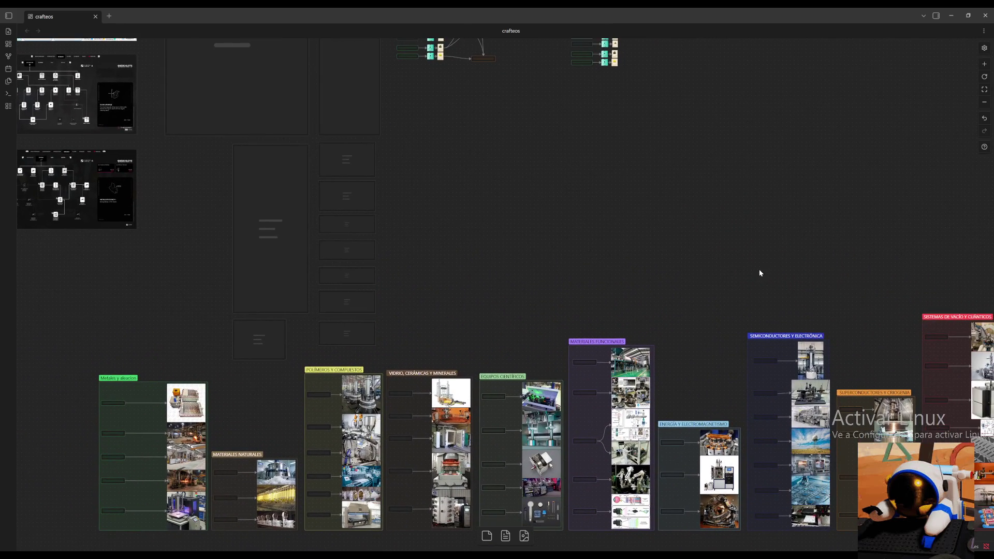
drag(758, 269, 706, 517)
drag(607, 127, 614, 236)
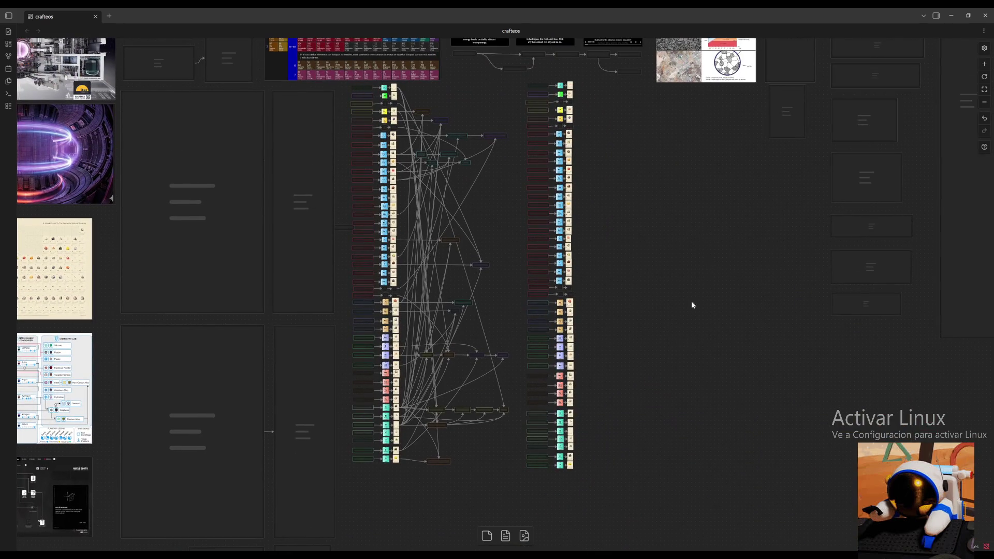
drag(723, 207, 667, 226)
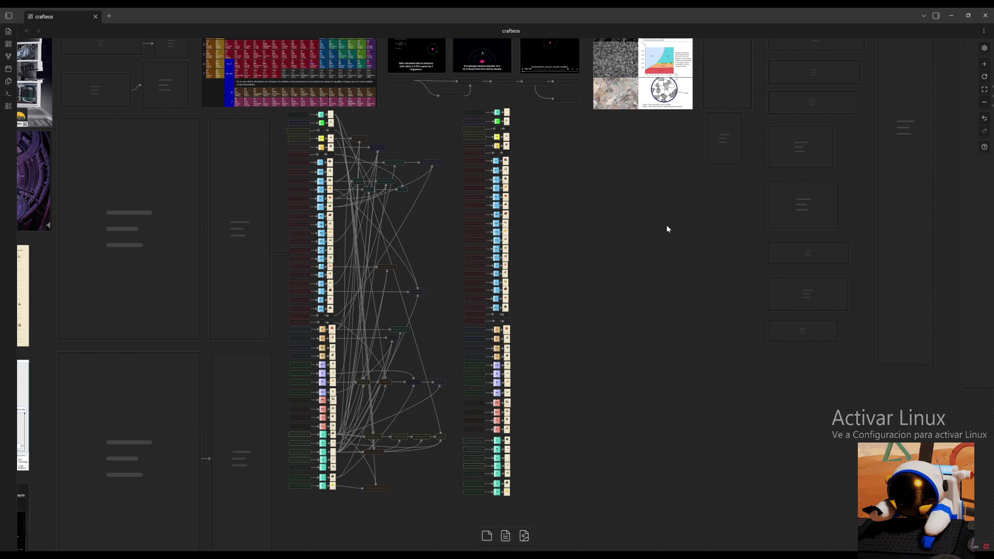
click(984, 64)
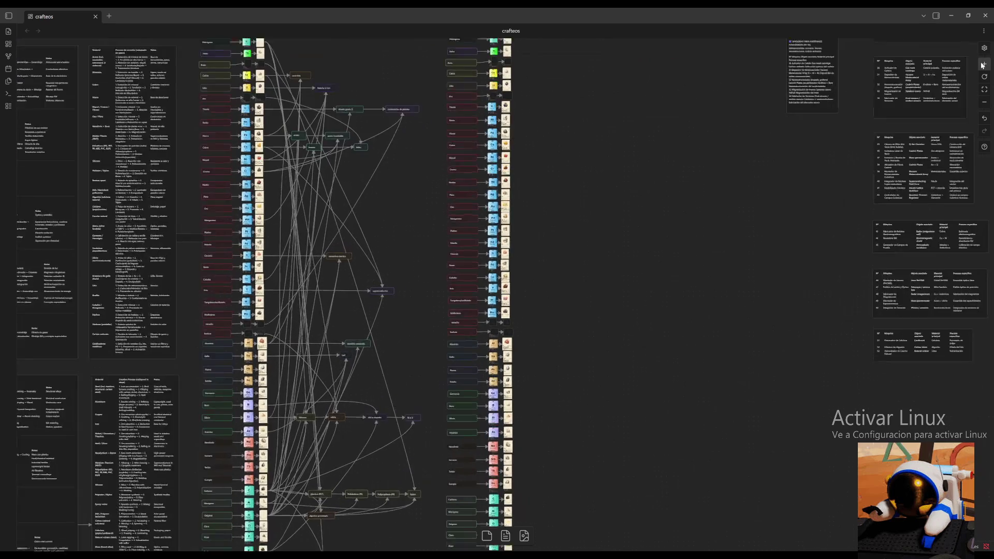
scroll(624, 233, up, 5)
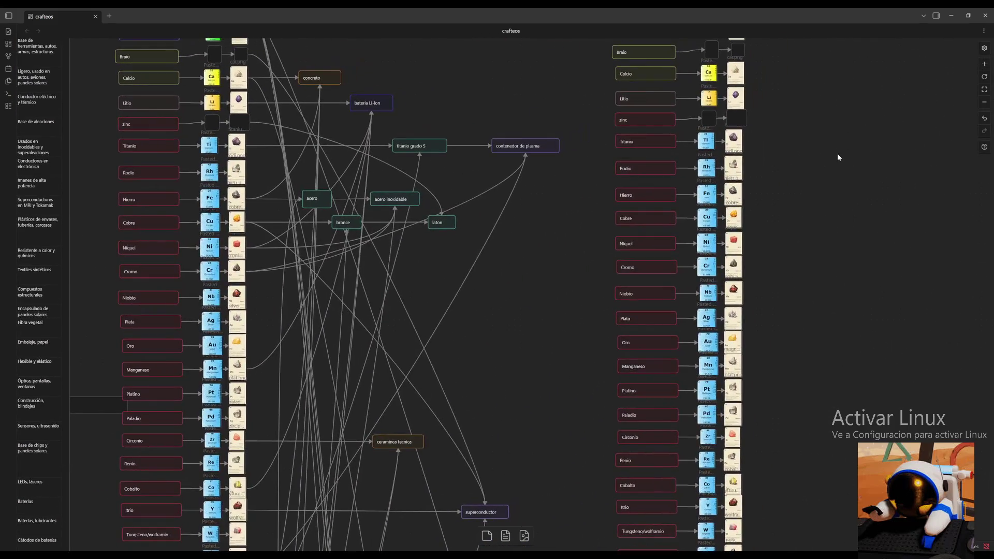
scroll(843, 168, up, 2)
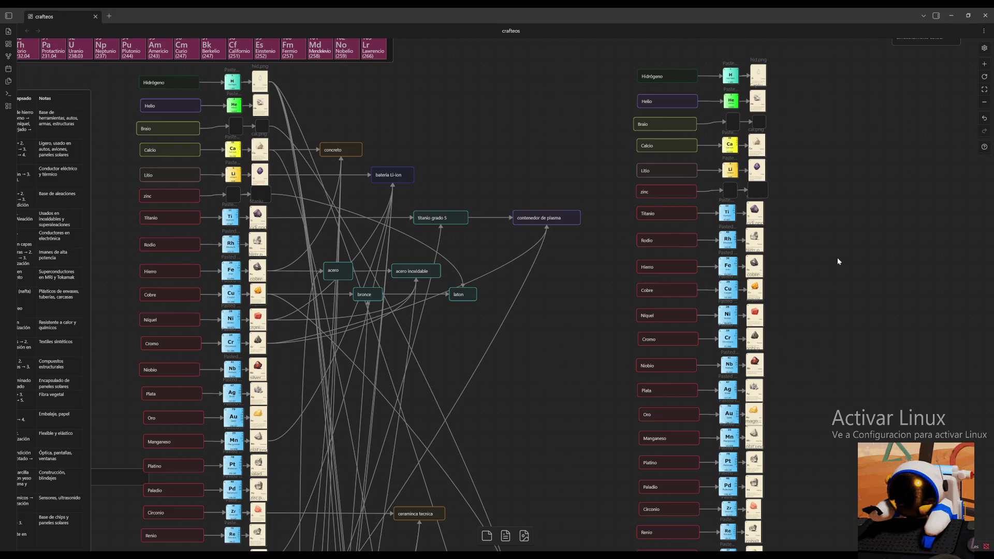
scroll(837, 261, down, 5)
scroll(837, 261, left, 2)
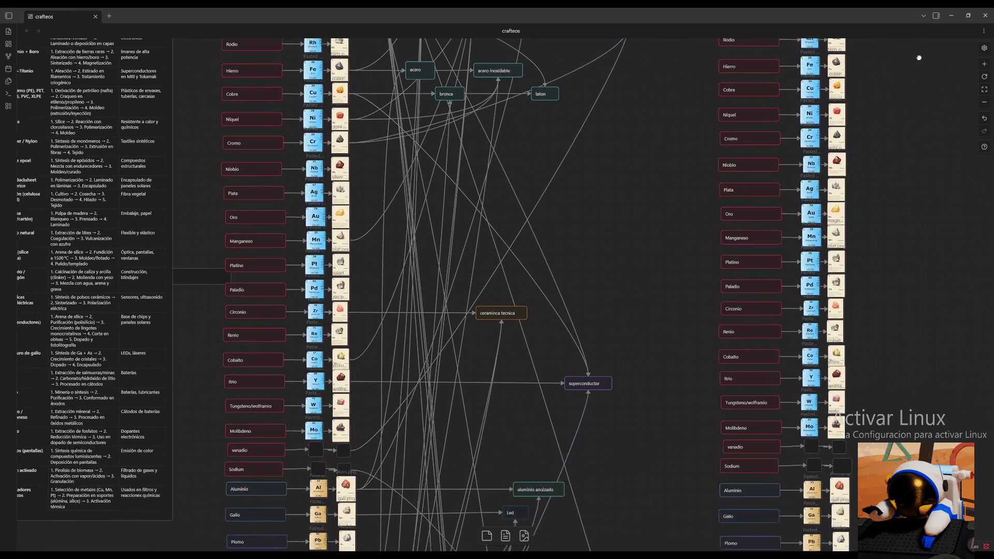
click(197, 274)
scroll(641, 247, down, 10)
scroll(777, 195, down, 10)
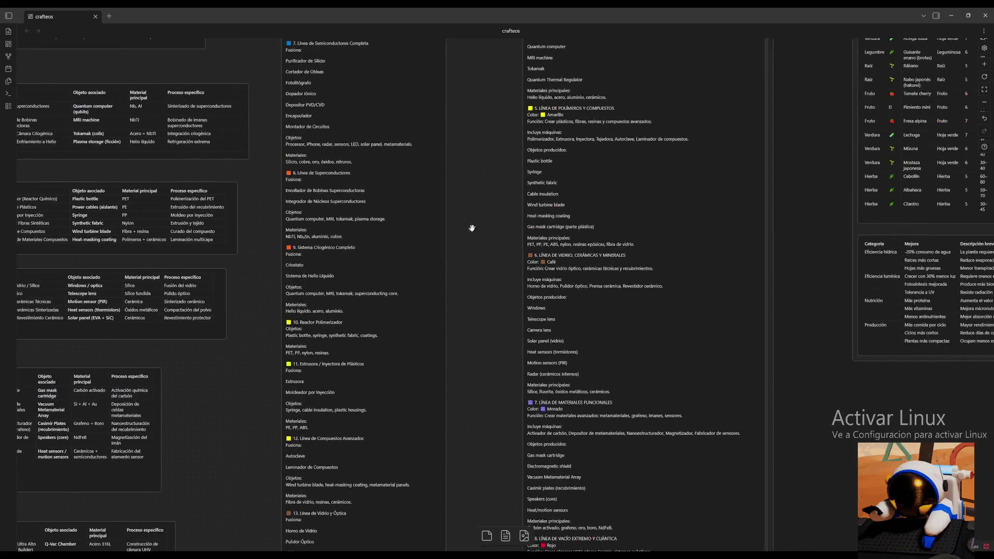
scroll(793, 178, down, 10)
scroll(772, 205, right, 10)
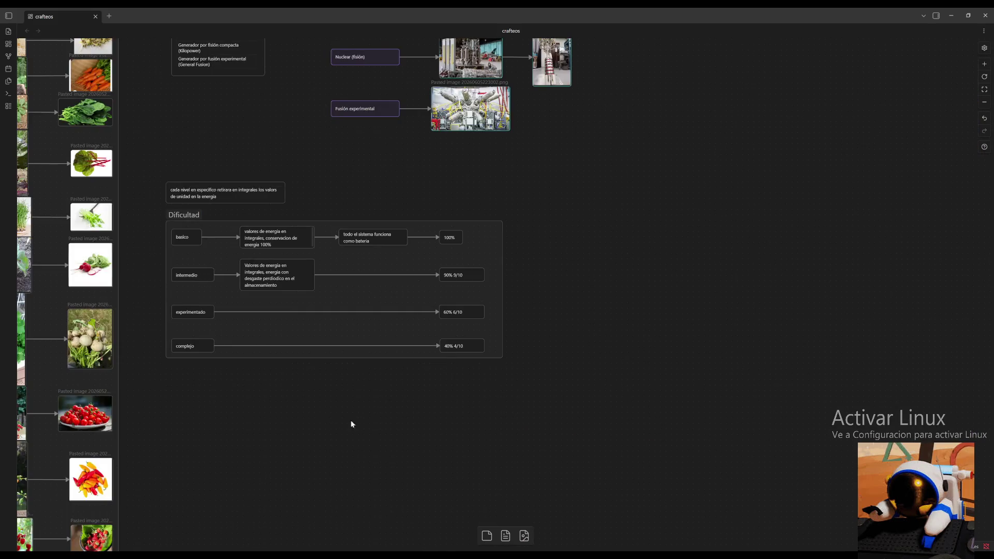
scroll(628, 233, up, 5)
scroll(733, 530, up, 2)
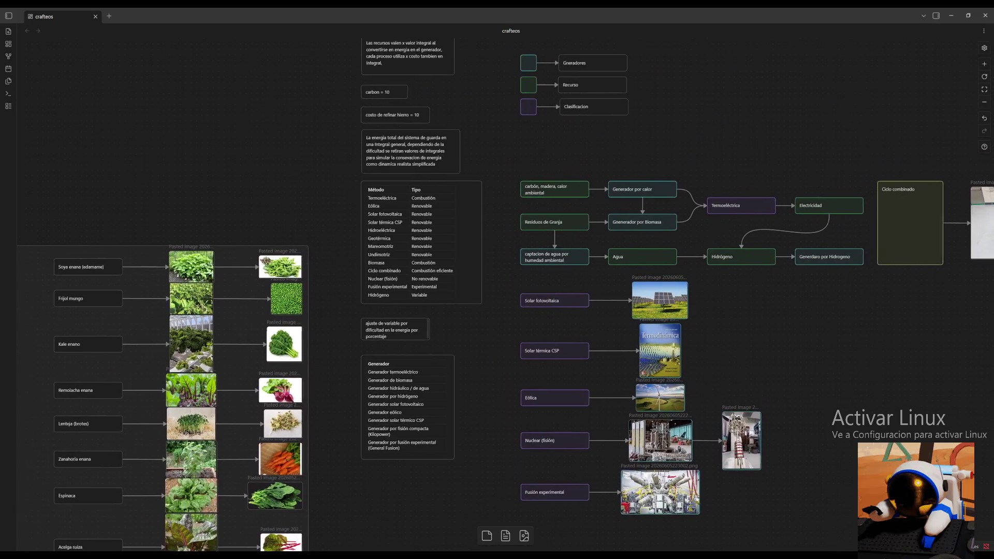
scroll(750, 415, up, 3)
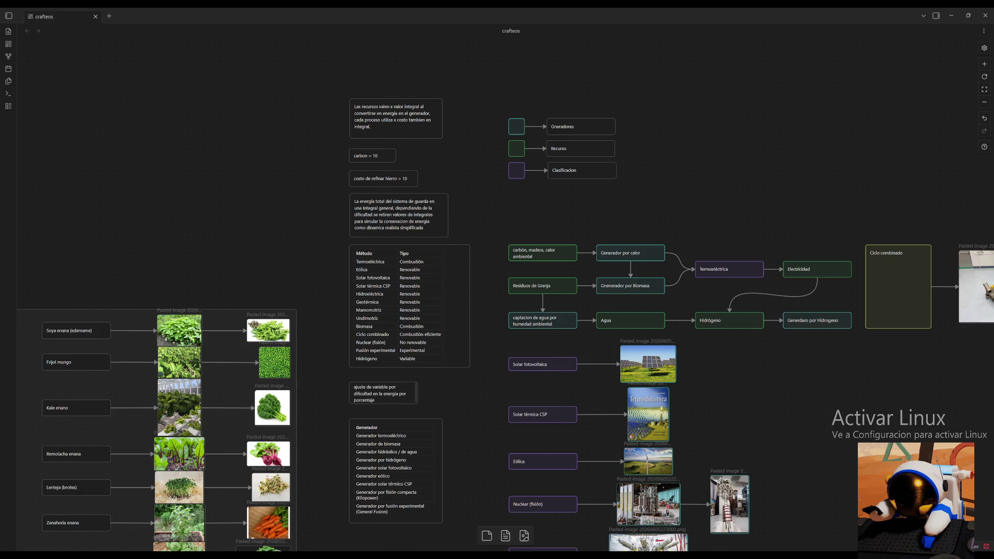
Pan from the energy tables across the Botánica plant tables to the periodic table and crafting graph.
click(471, 336)
scroll(489, 407, left, 5)
scroll(489, 407, down, 3)
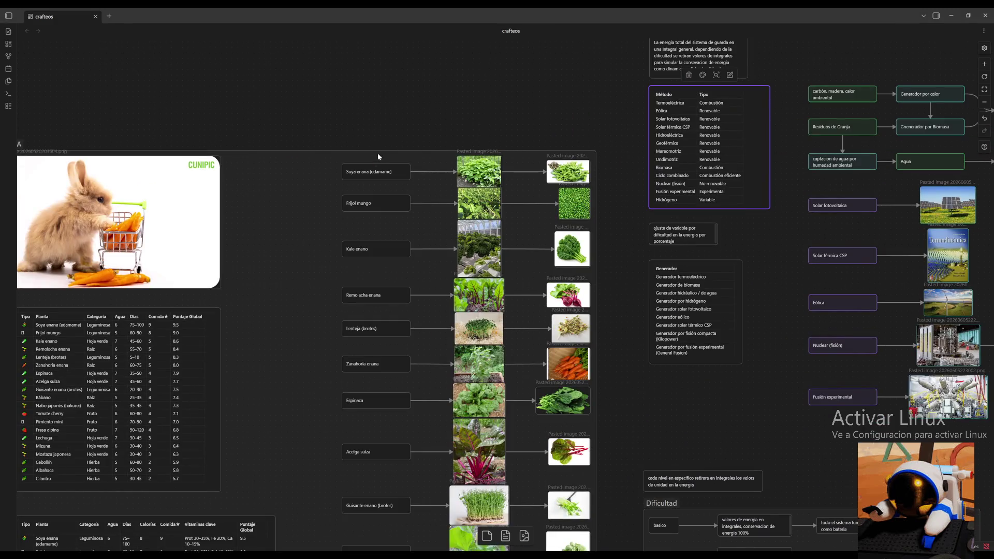
scroll(561, 101, left, 1)
scroll(605, 70, down, 5)
scroll(606, 71, left, 5)
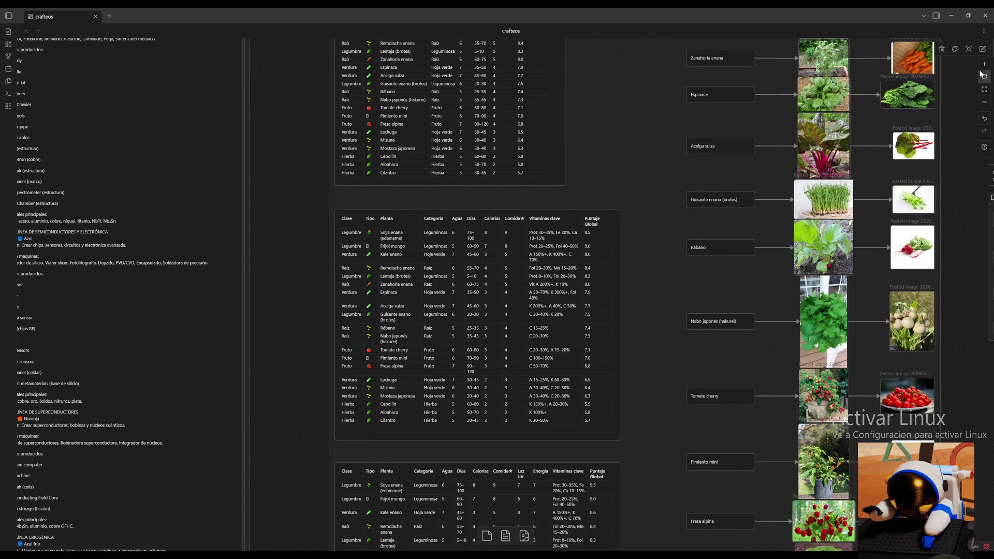
click(985, 102)
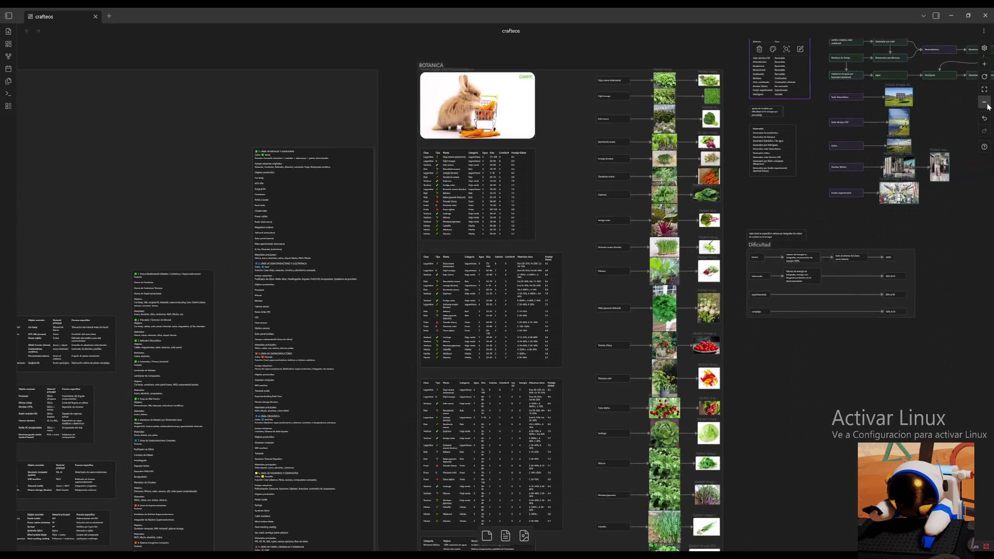
drag(859, 358, 795, 289)
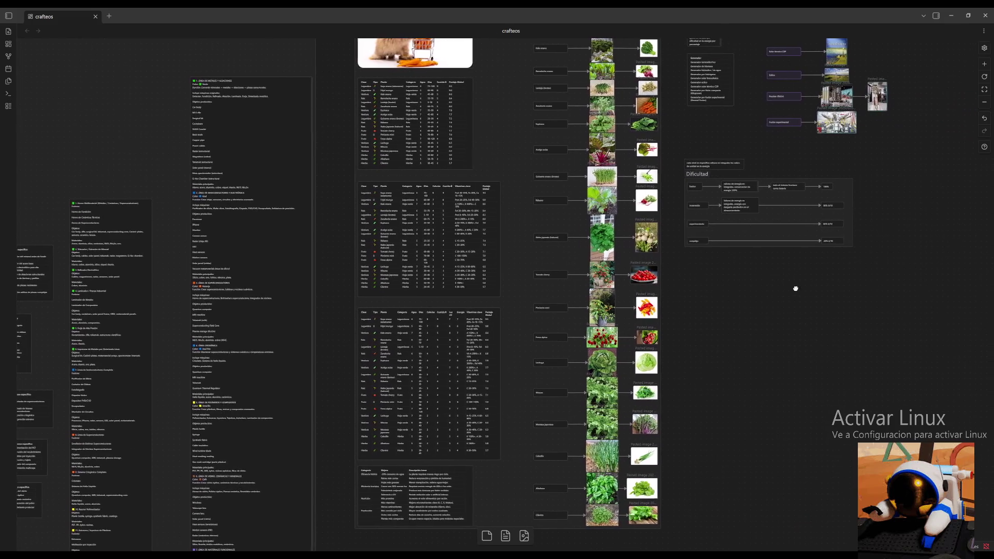
scroll(772, 289, left, 5)
scroll(893, 302, left, 10)
scroll(893, 302, left, 5)
mouse_move(265, 362)
mouse_down()
mouse_move(473, 335)
mouse_move(473, 363)
mouse_move(701, 461)
mouse_up()
scroll(678, 309, down, 5)
scroll(750, 288, up, 3)
scroll(727, 304, right, 3)
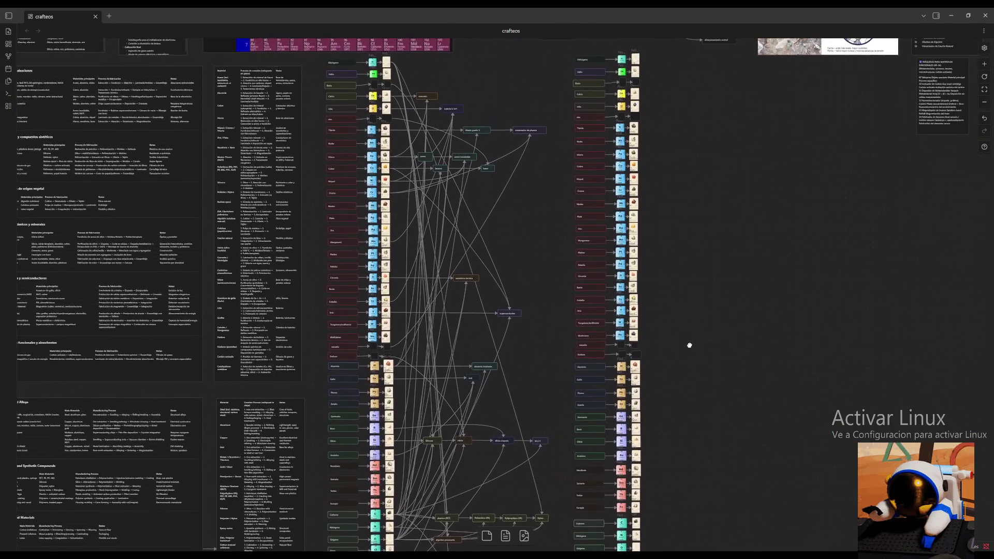
Pan down past the crafting flowchart until the equipment groups, Vidrio through Sistemas de Vacío y Cuánticos, fill the view.
drag(690, 345, 652, 320)
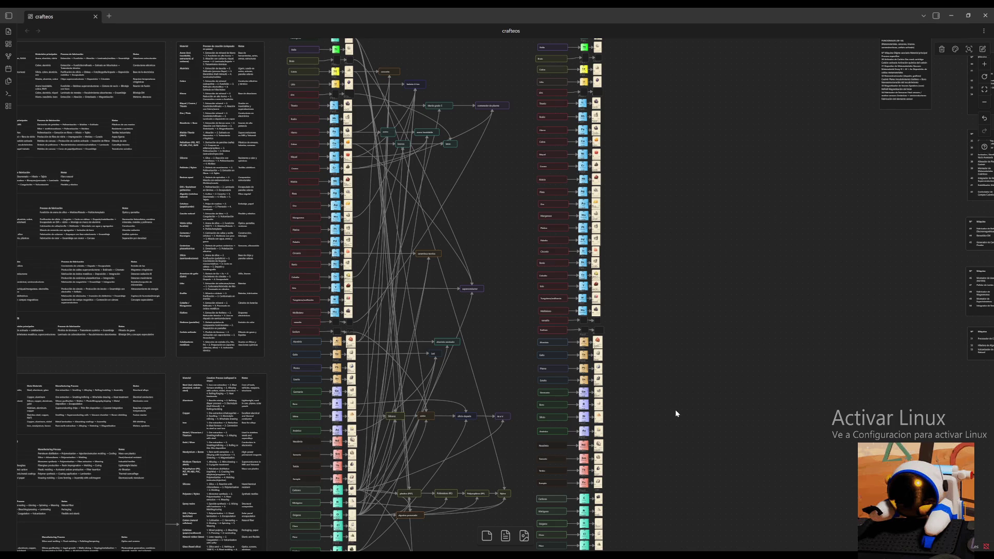
scroll(675, 409, down, 5)
scroll(655, 256, down, 5)
scroll(732, 126, down, 5)
scroll(754, 138, down, 3)
mouse_move(755, 138)
mouse_down()
mouse_move(873, 139)
mouse_move(655, 150)
mouse_move(424, 143)
mouse_up()
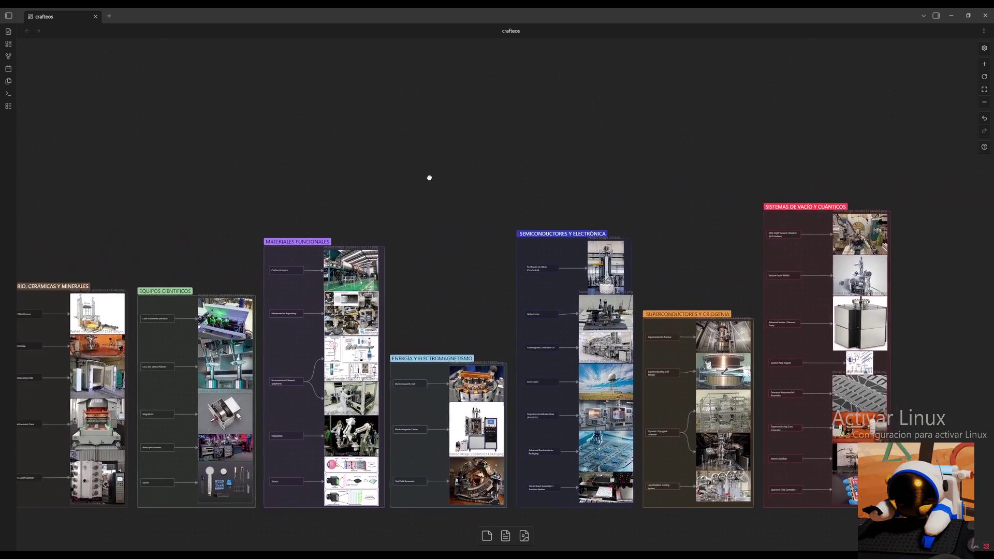
mouse_move(423, 144)
mouse_down()
mouse_move(514, 161)
mouse_move(485, 160)
mouse_up()
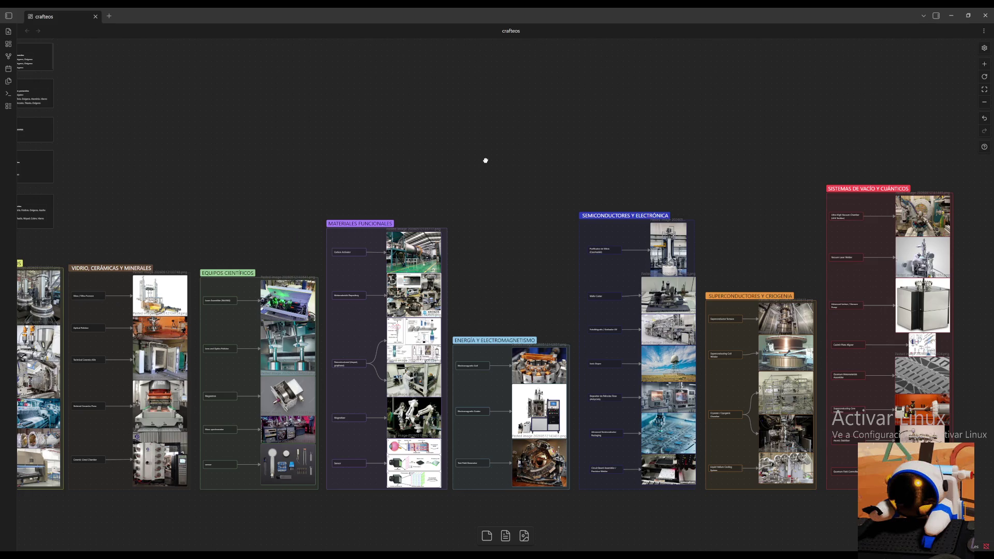